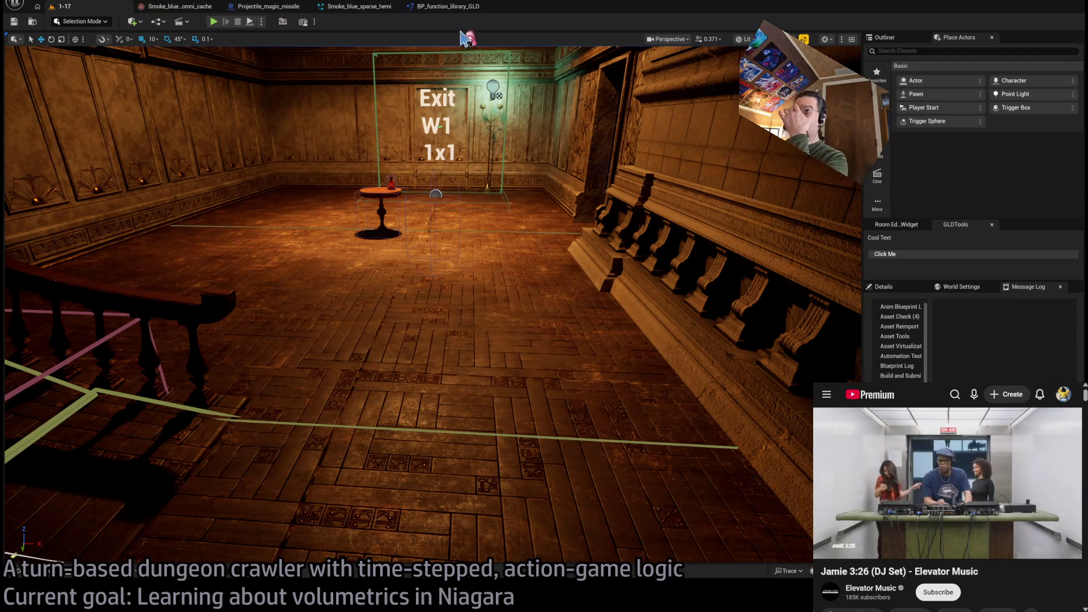
Glance at the BP_function_library_GLD graph, return to the 1-17 level, and open the Content Drawer
{"action": "left_click", "coordinate": [447, 8]}
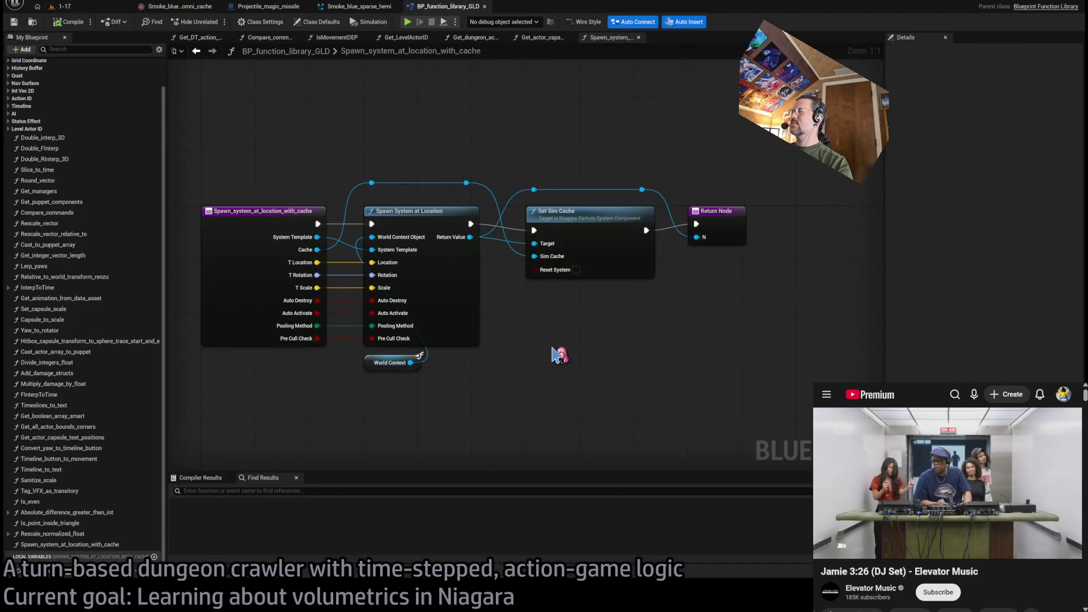
{"action": "left_click", "coordinate": [62, 7]}
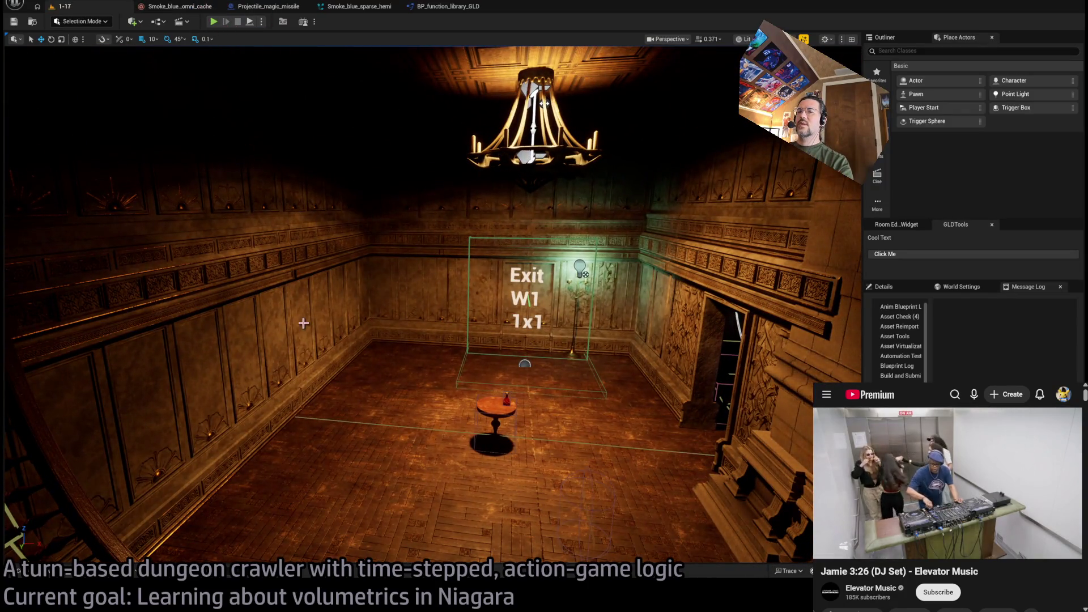
{"action": "left_click", "coordinate": [37, 570]}
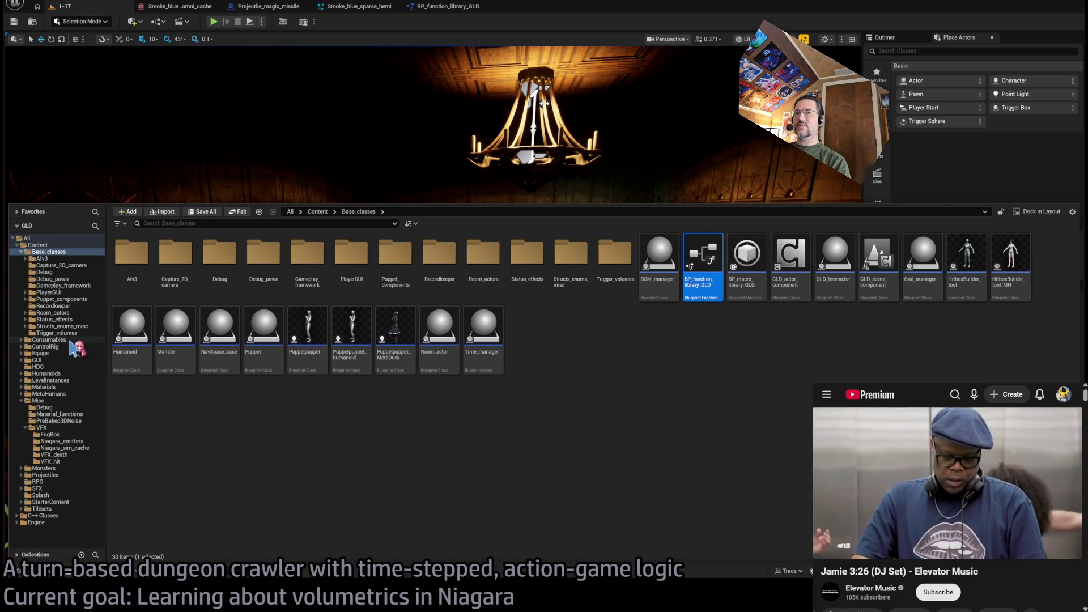
Show the Niagara_sim_cache folder and select the Smoke_blue_sparse_omni system
{"action": "left_click", "coordinate": [71, 441]}
{"action": "left_click", "coordinate": [81, 449]}
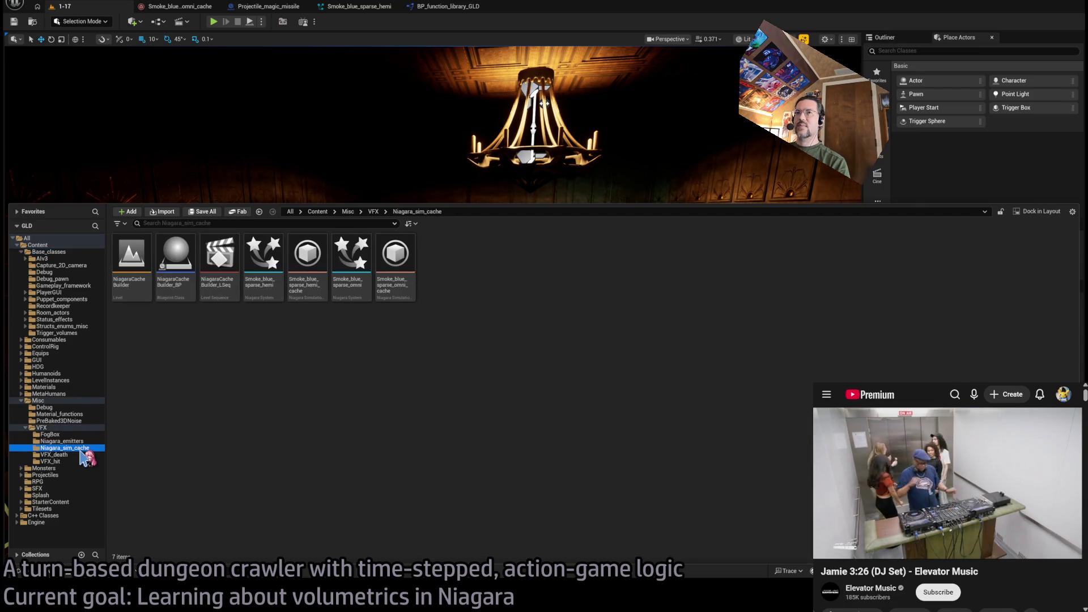
{"action": "left_click", "coordinate": [293, 403]}
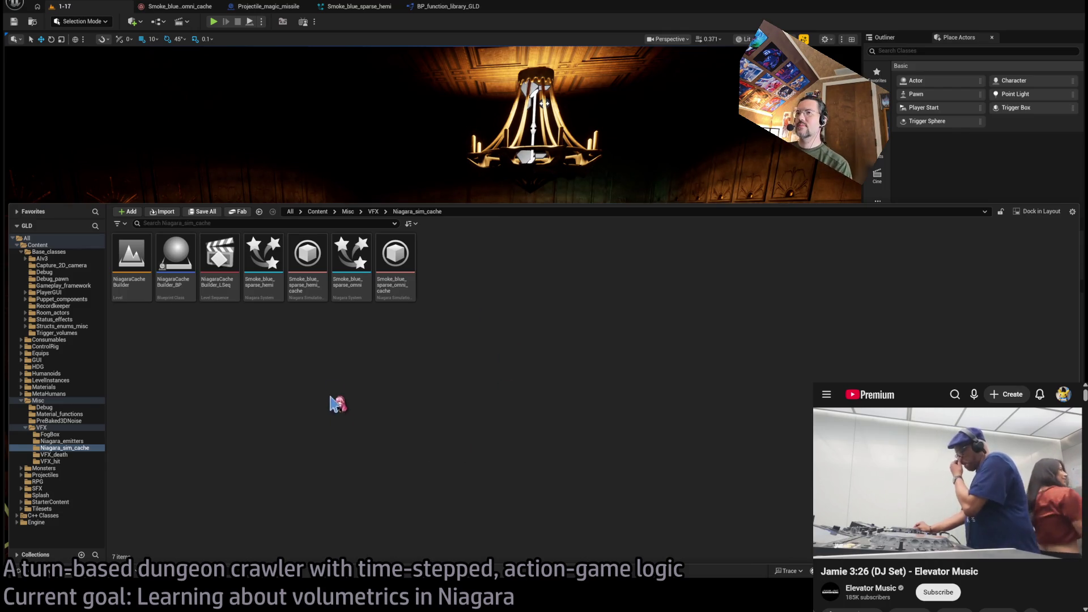
{"action": "left_click", "coordinate": [299, 426]}
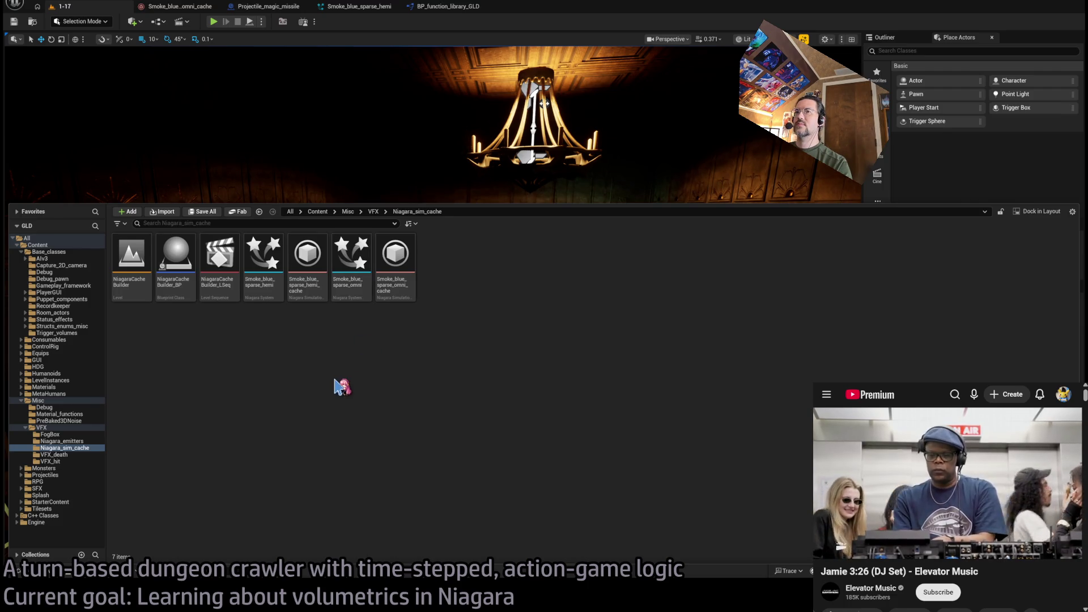
{"action": "left_click", "coordinate": [351, 261]}
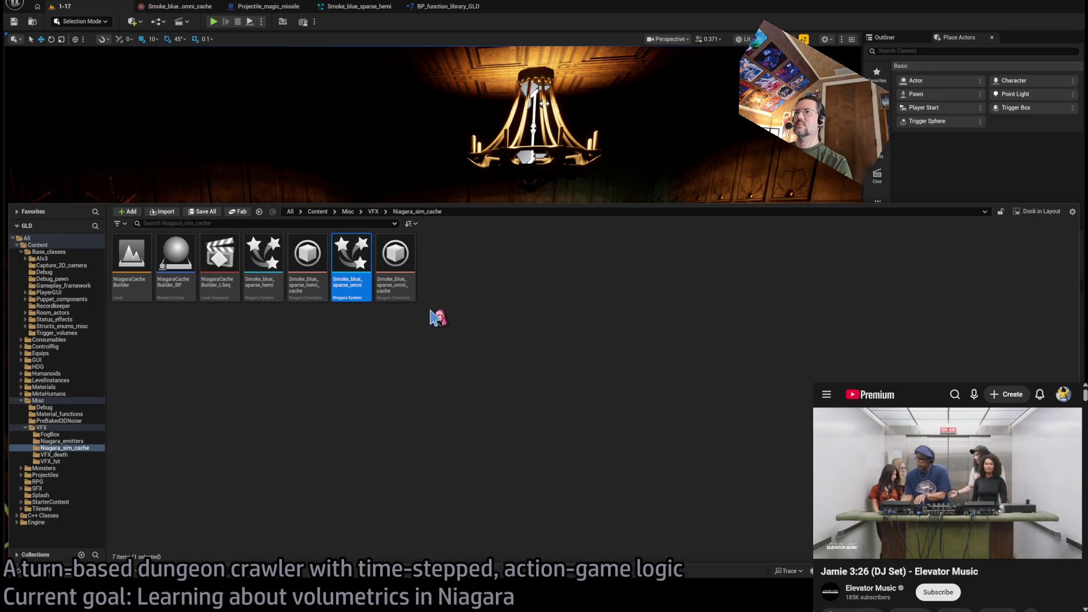
Duplicate it as FearAOE_spooky_face and open the copy in the Niagara editor
{"action": "key", "text": "ctrl+d"}
{"action": "type", "text": "Sp"}
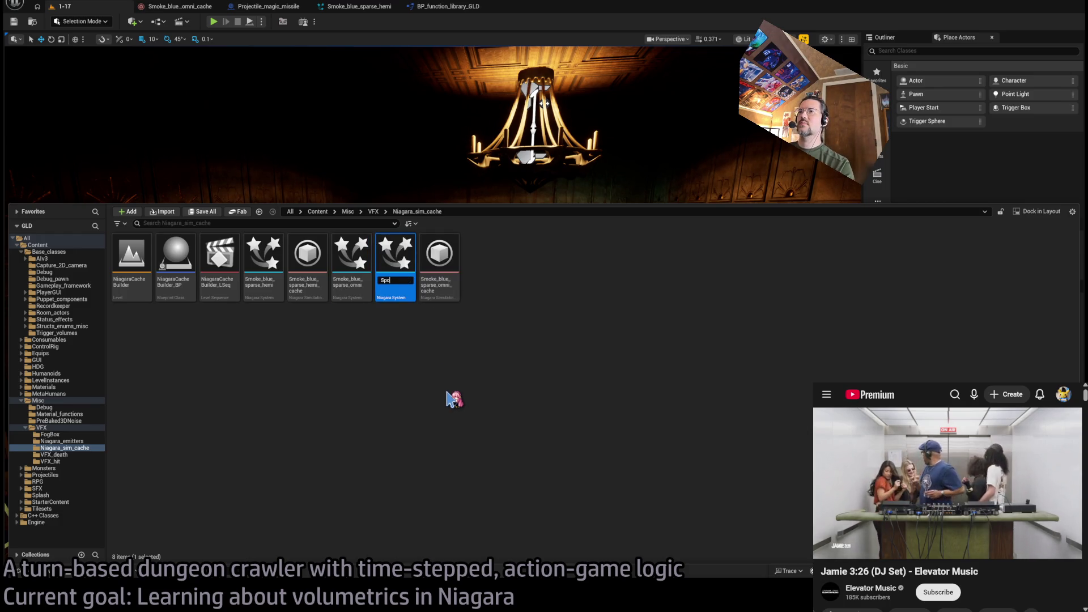
{"action": "type", "text": "oky"}
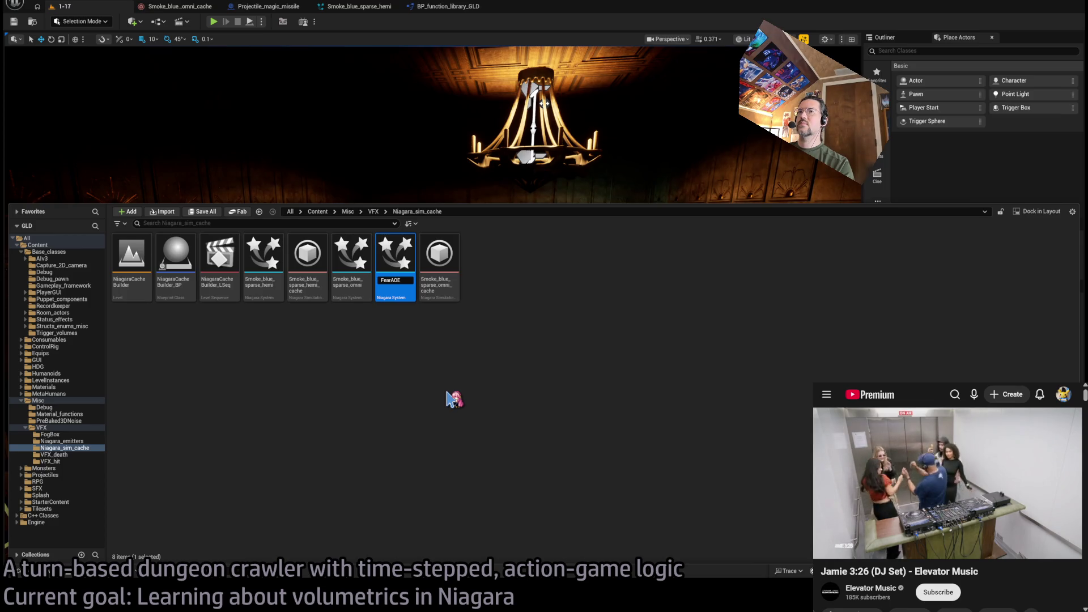
{"action": "type", "text": "_"}
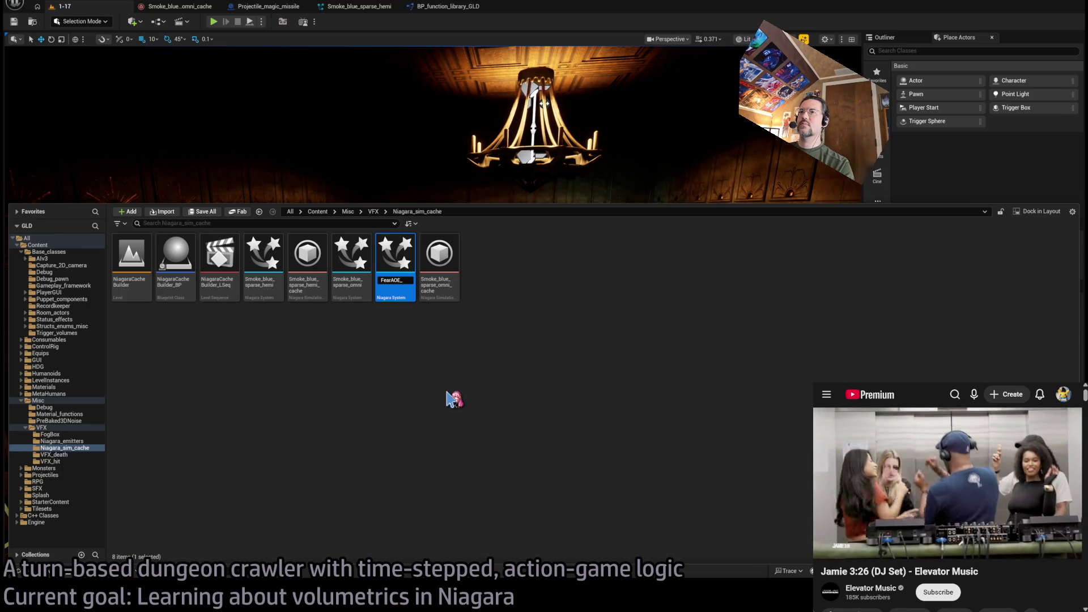
{"action": "type", "text": "spooky_face"}
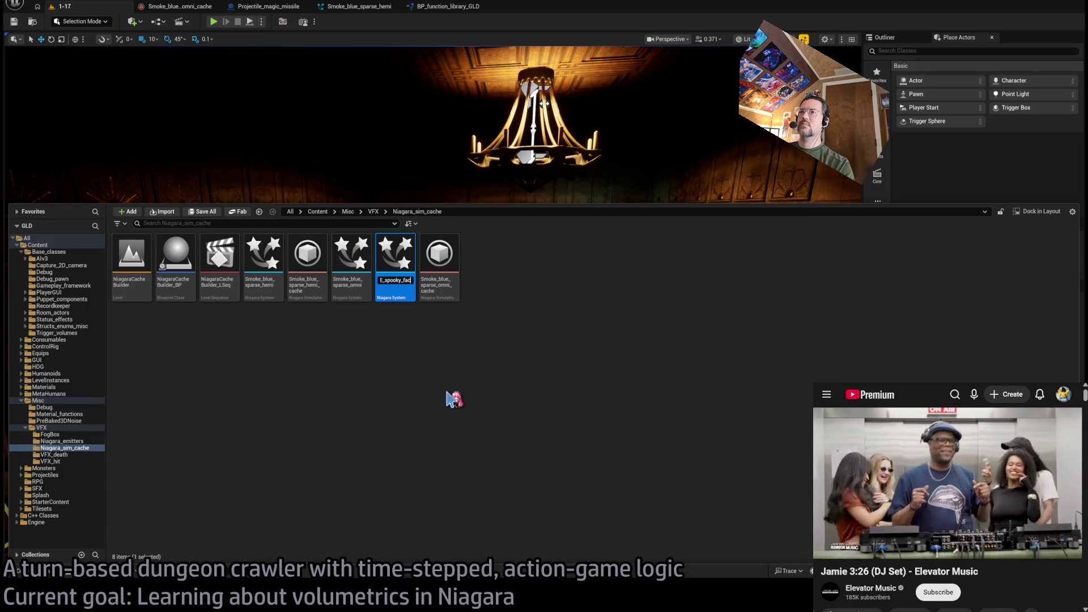
{"action": "key", "text": "Return"}
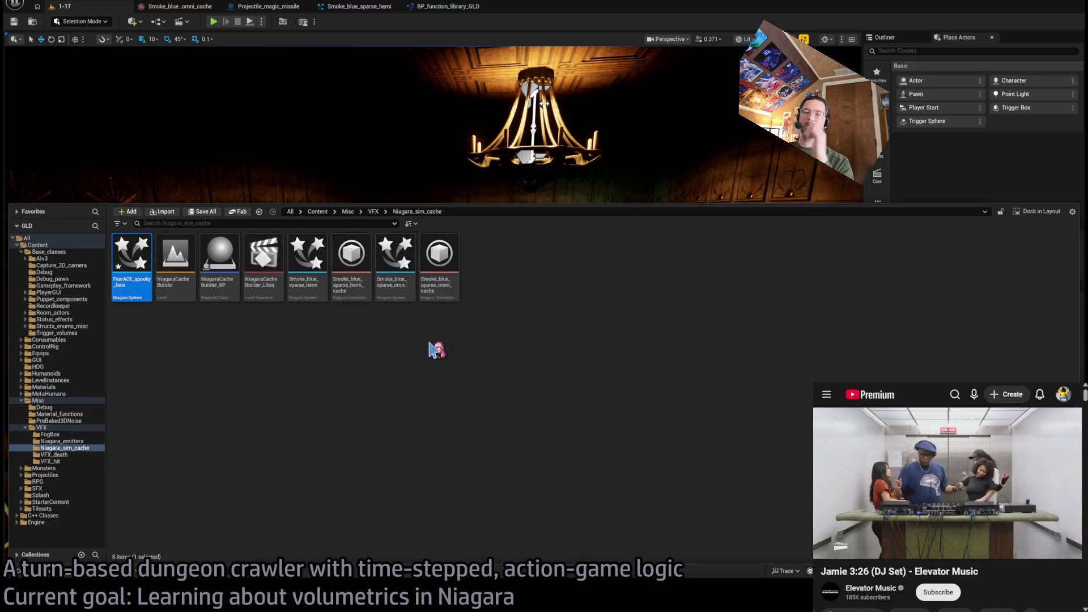
{"action": "key", "text": "Return"}
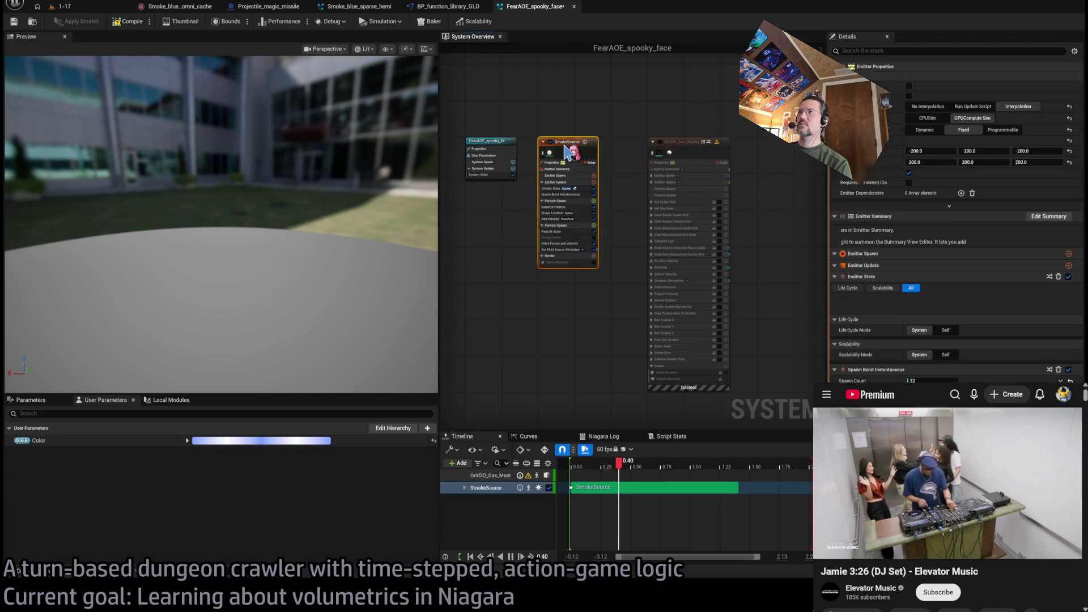
Give the emitter graph more room and enable SmokeSource's Sprite Renderer
{"action": "scroll", "coordinate": [673, 214], "scroll_direction": "up", "scroll_amount": 3}
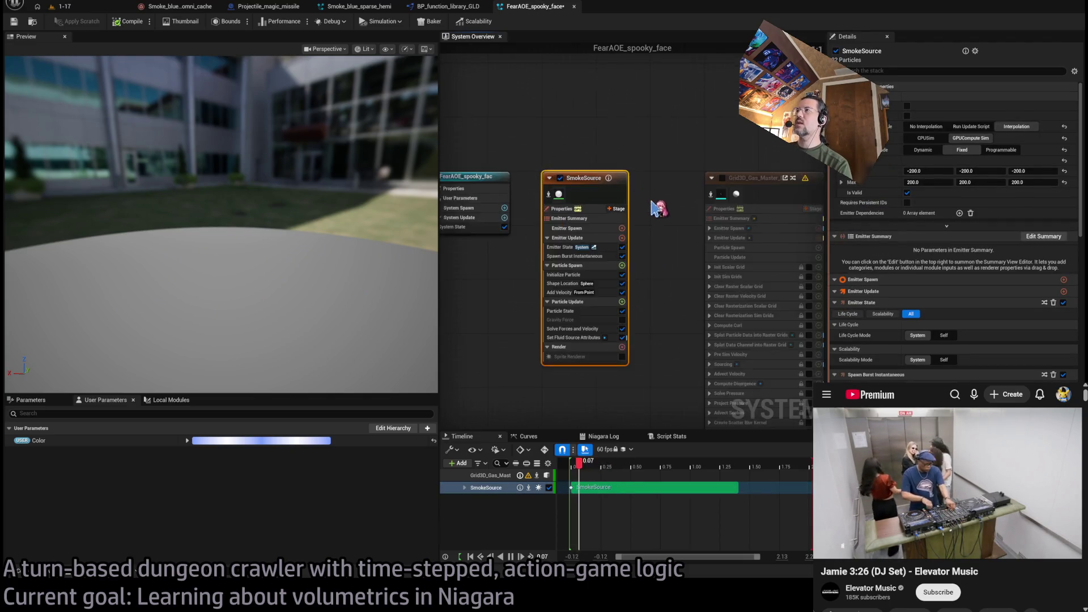
{"action": "mouse_move", "coordinate": [439, 238]}
{"action": "left_mouse_down"}
{"action": "mouse_move", "coordinate": [237, 241]}
{"action": "mouse_move", "coordinate": [373, 240]}
{"action": "left_mouse_up"}
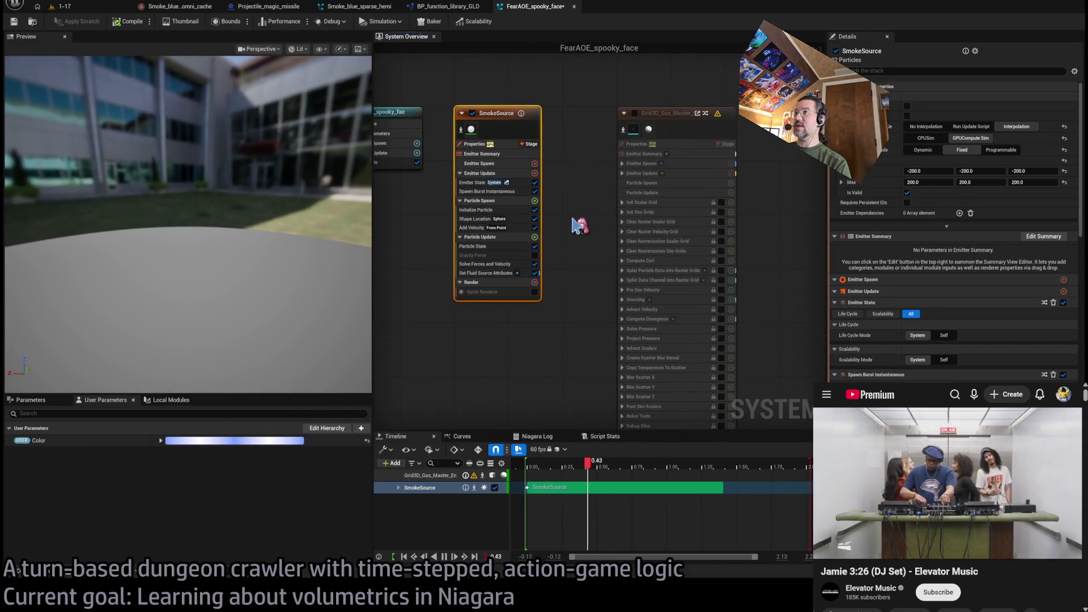
{"action": "left_click", "coordinate": [534, 292]}
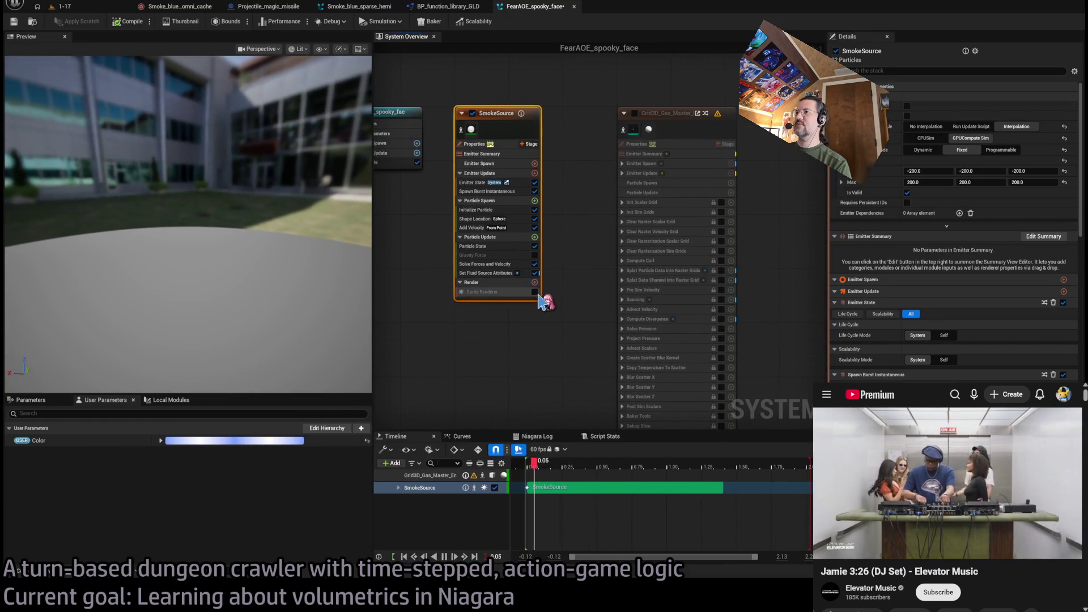
{"action": "mouse_move", "coordinate": [277, 276]}
{"action": "left_mouse_down"}
{"action": "mouse_move", "coordinate": [289, 272]}
{"action": "mouse_move", "coordinate": [278, 276]}
{"action": "left_mouse_up"}
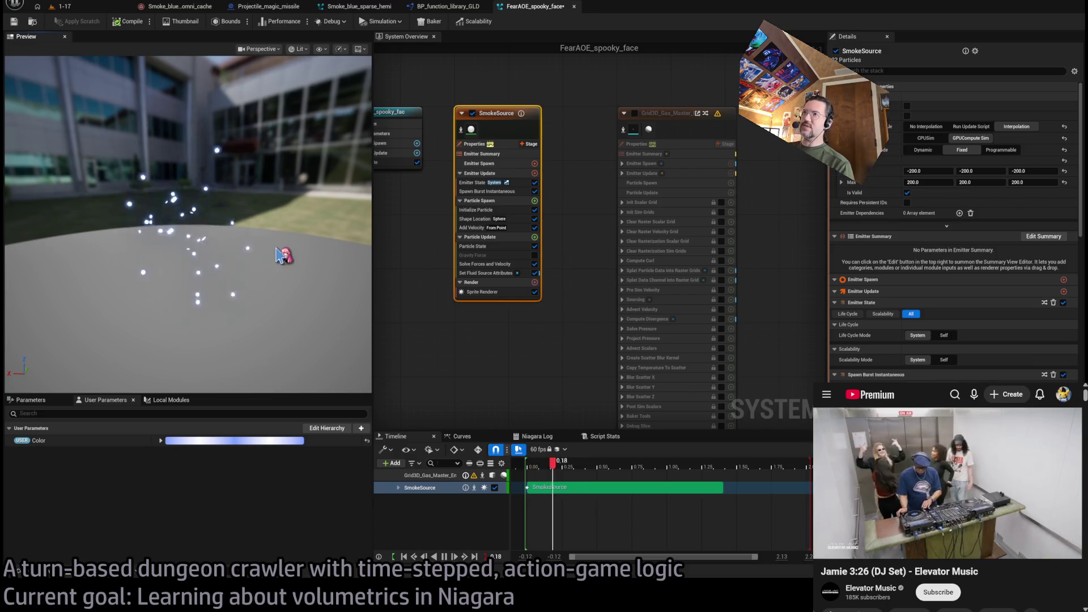
Toggle the Grid3D_Gas_Master emitter off and back on to compare the smoke
{"action": "left_click", "coordinate": [635, 113]}
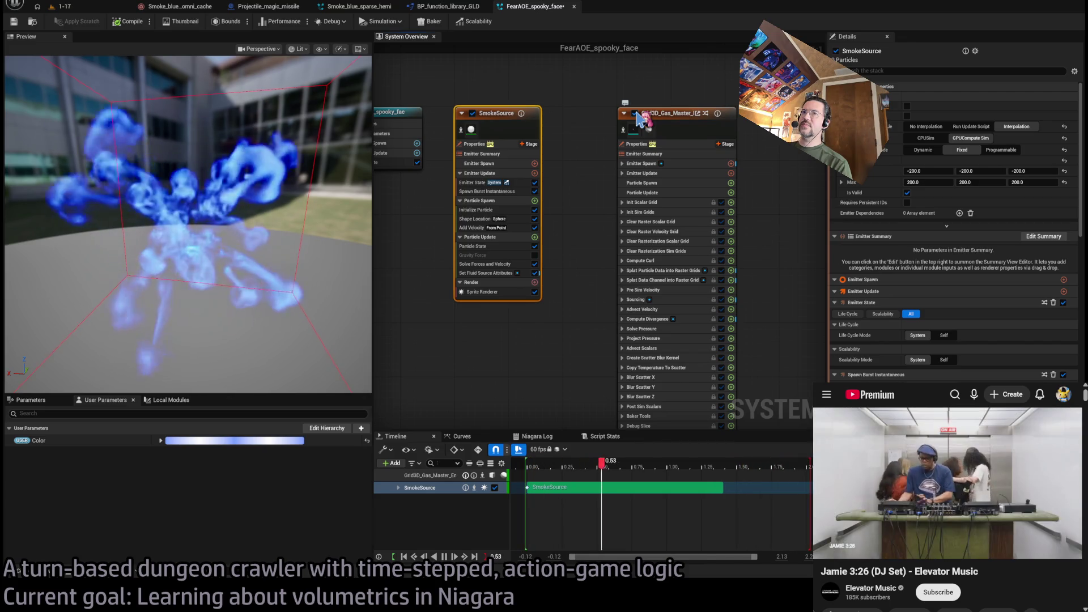
{"action": "left_click", "coordinate": [635, 113]}
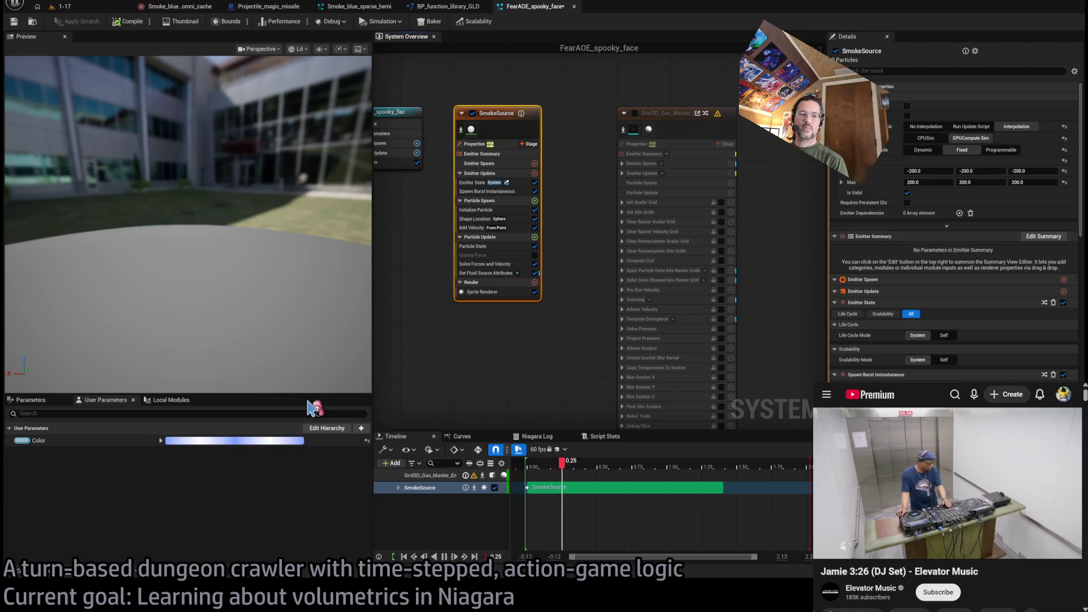
{"action": "mouse_move", "coordinate": [414, 233]}
{"action": "left_mouse_down"}
{"action": "mouse_move", "coordinate": [496, 226]}
{"action": "mouse_move", "coordinate": [487, 267]}
{"action": "left_mouse_up"}
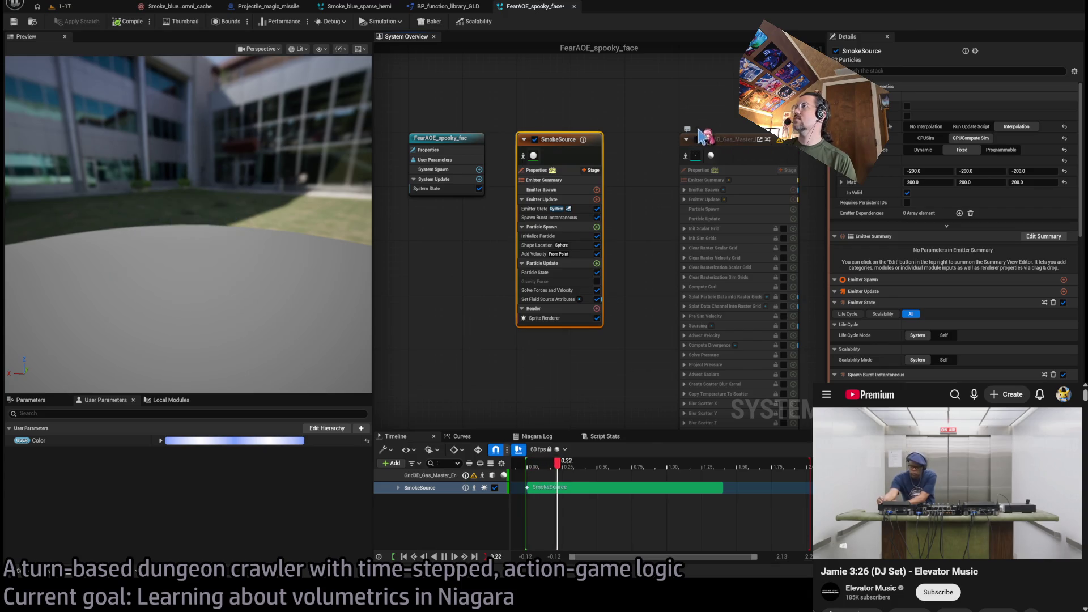
{"action": "left_click", "coordinate": [697, 140]}
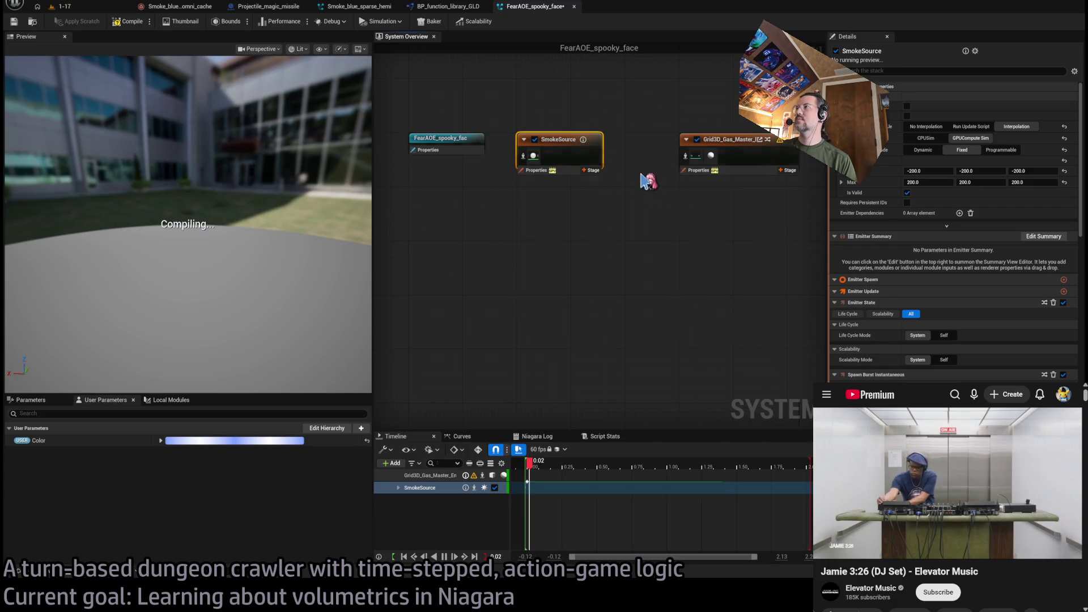
Switch the Grid3D_Gas_Master emitter off and inspect its Set Fluid Source Attributes and simulation settings
{"action": "left_click", "coordinate": [697, 140]}
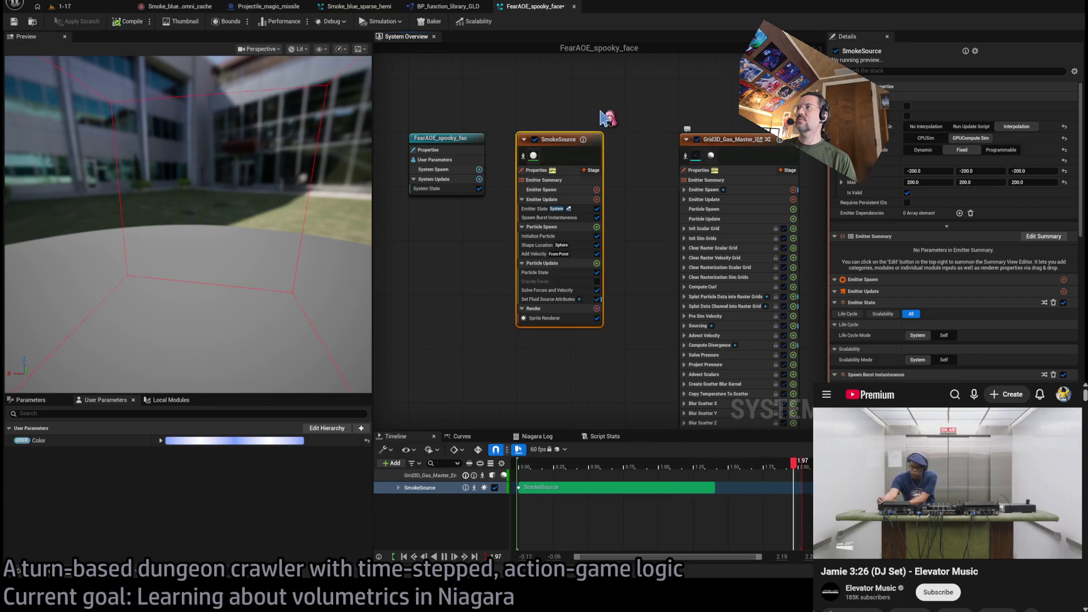
{"action": "left_click_drag", "start_coordinate": [666, 127], "coordinate": [609, 108]}
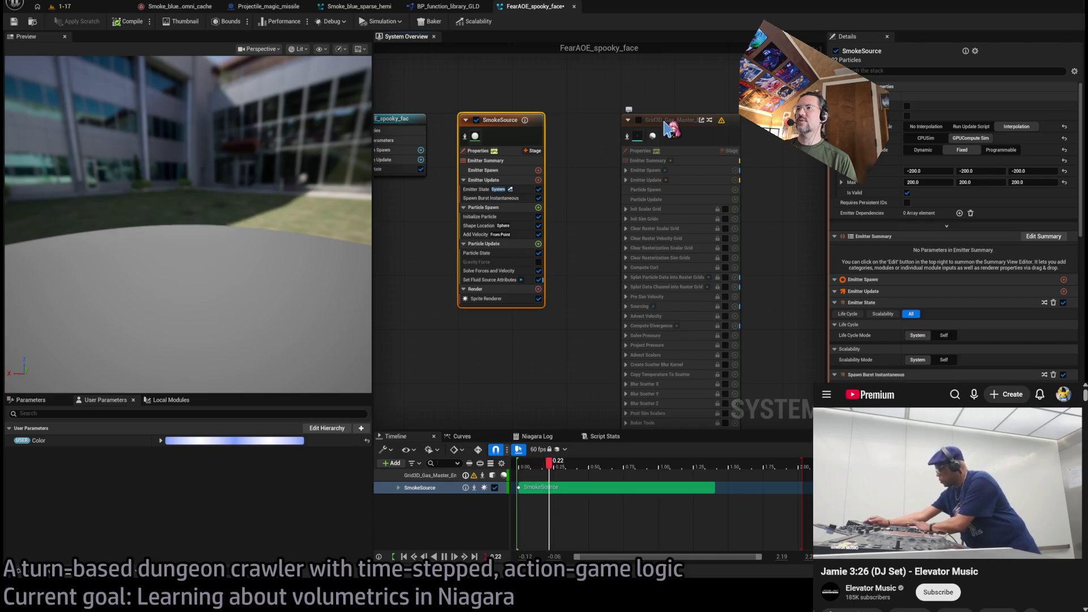
{"action": "left_click", "coordinate": [497, 280]}
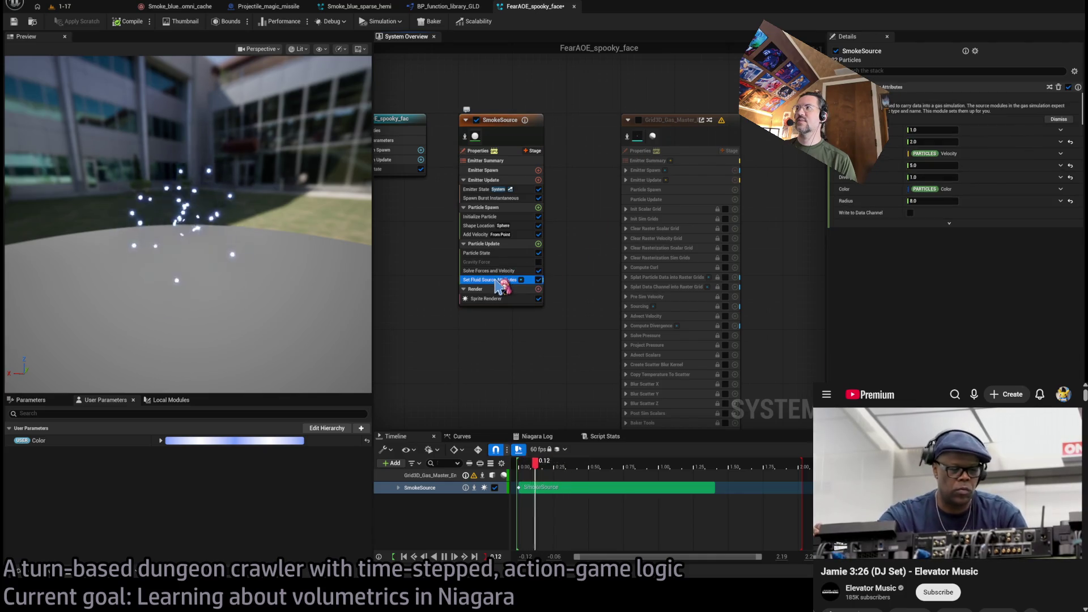
{"action": "left_click", "coordinate": [712, 161]}
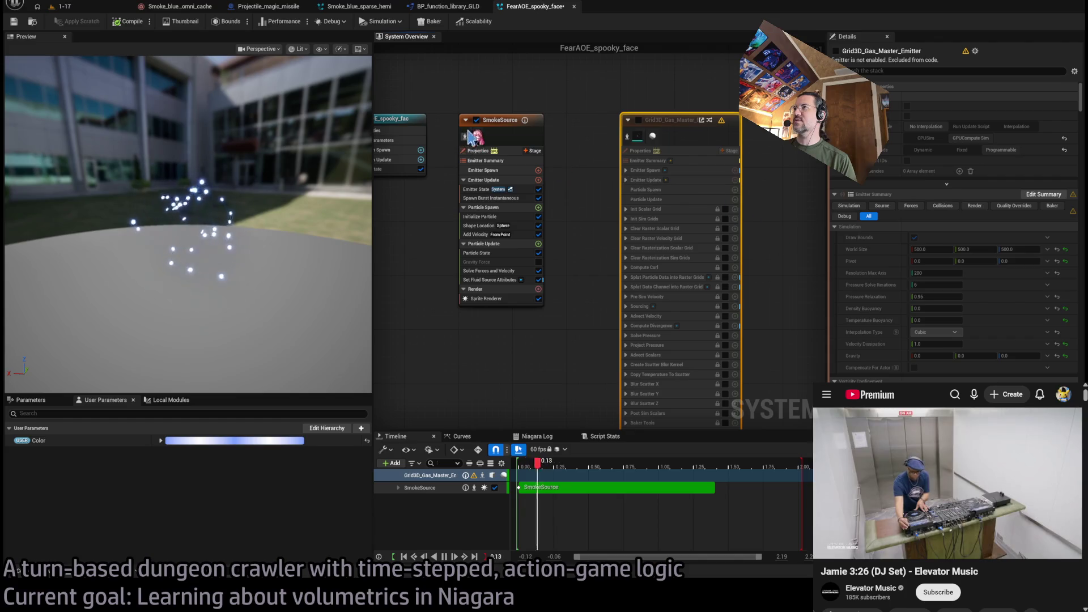
Move the Grid3D_Gas_Master node further right and clear the emitter selection
{"action": "left_click", "coordinate": [504, 126]}
{"action": "left_click_drag", "start_coordinate": [690, 136], "coordinate": [852, 136]}
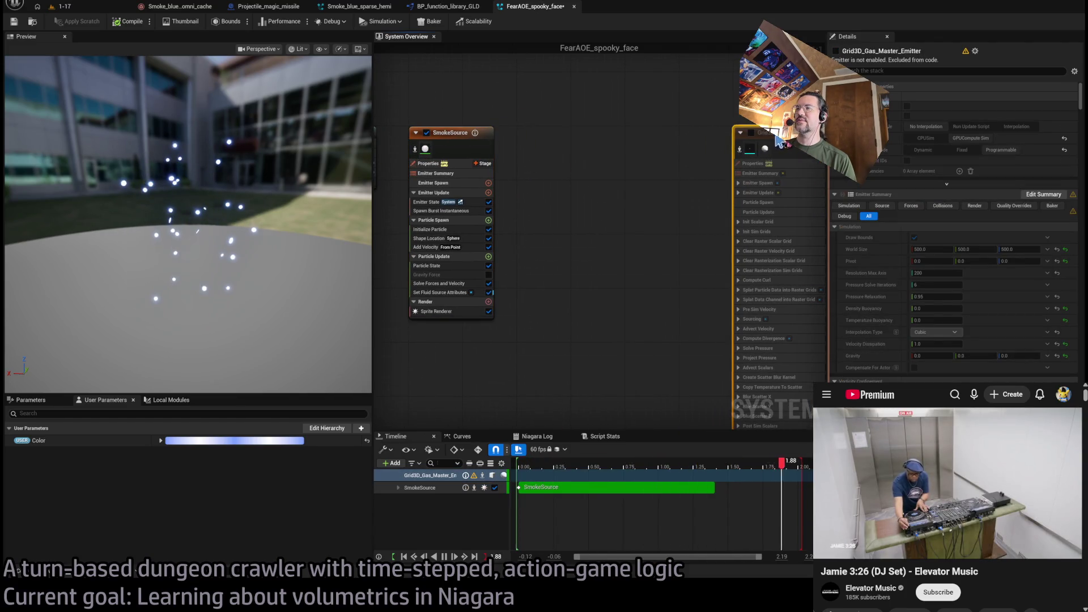
{"action": "left_click", "coordinate": [445, 136]}
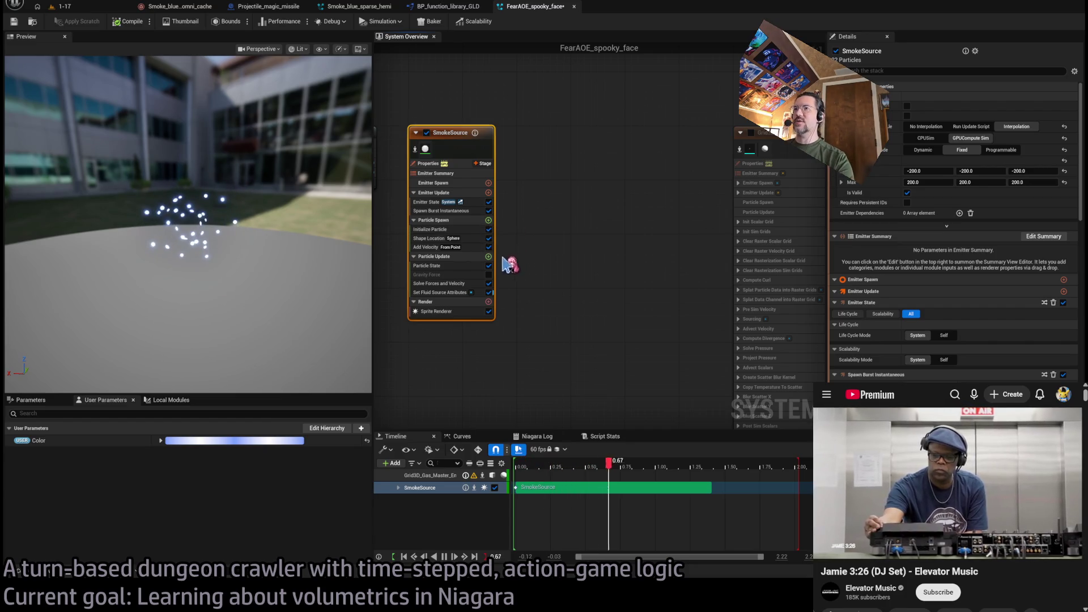
{"action": "left_click", "coordinate": [528, 264]}
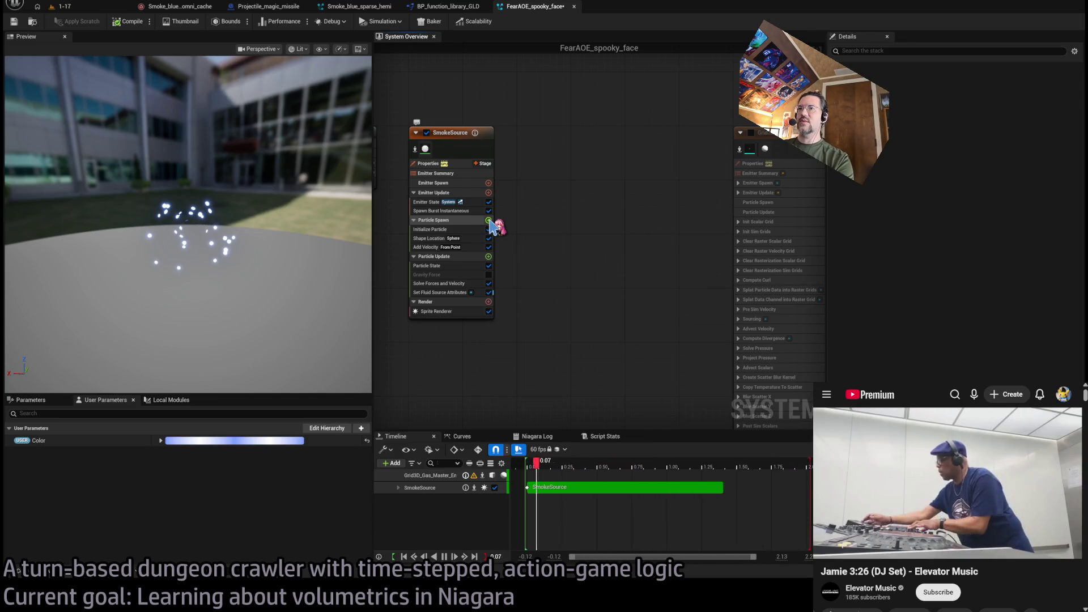
Move Set Parameters to the top of Particle Spawn and enable Requires Persistent IDs on SmokeSource
{"action": "left_click", "coordinate": [489, 220]}
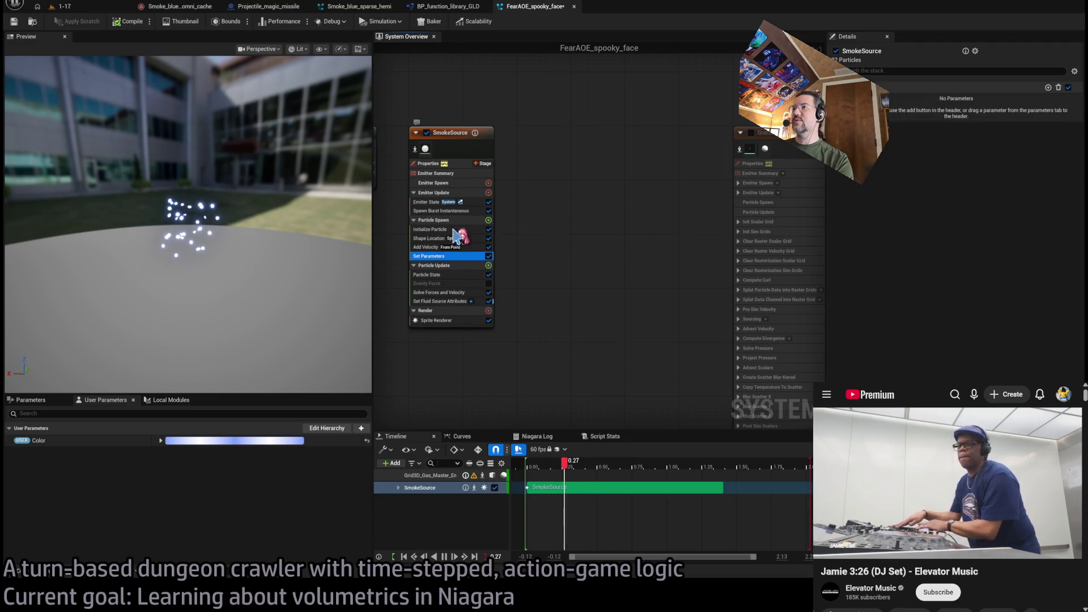
{"action": "left_click_drag", "start_coordinate": [456, 235], "coordinate": [456, 226]}
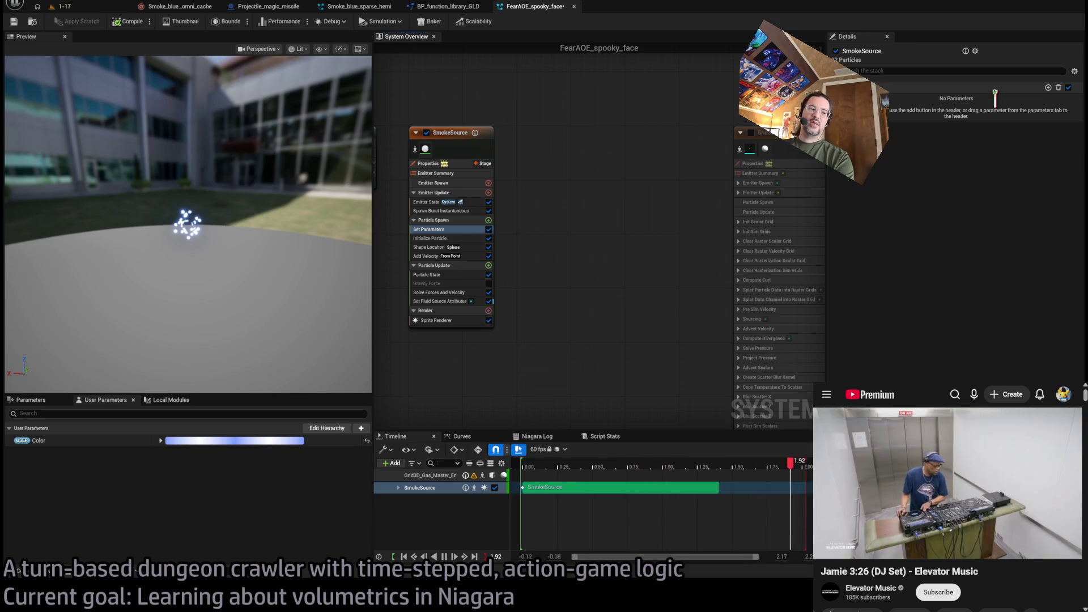
{"action": "left_click", "coordinate": [464, 138]}
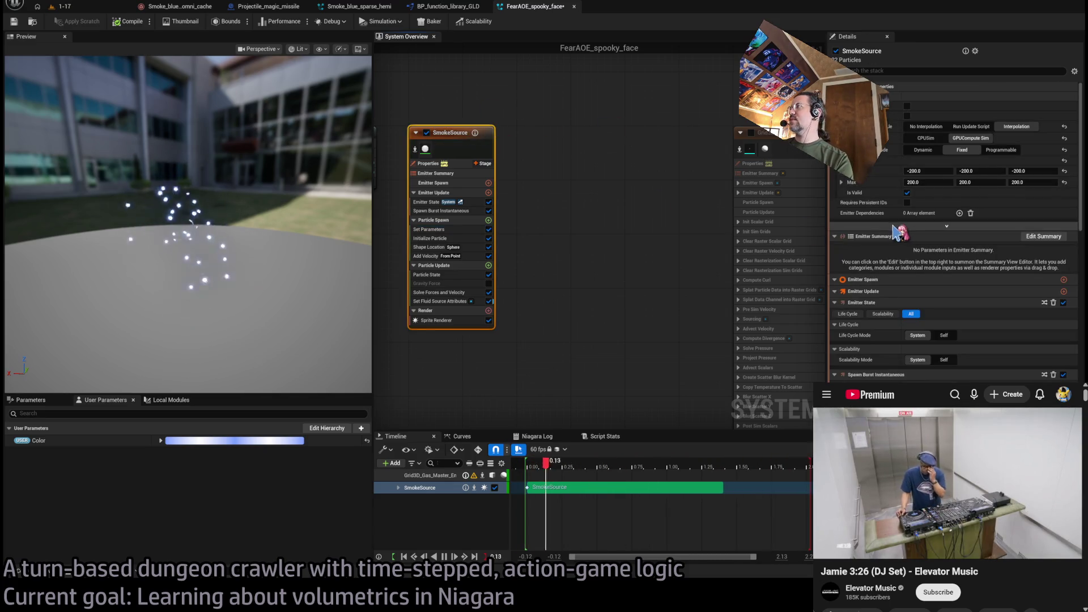
{"action": "left_click", "coordinate": [907, 203]}
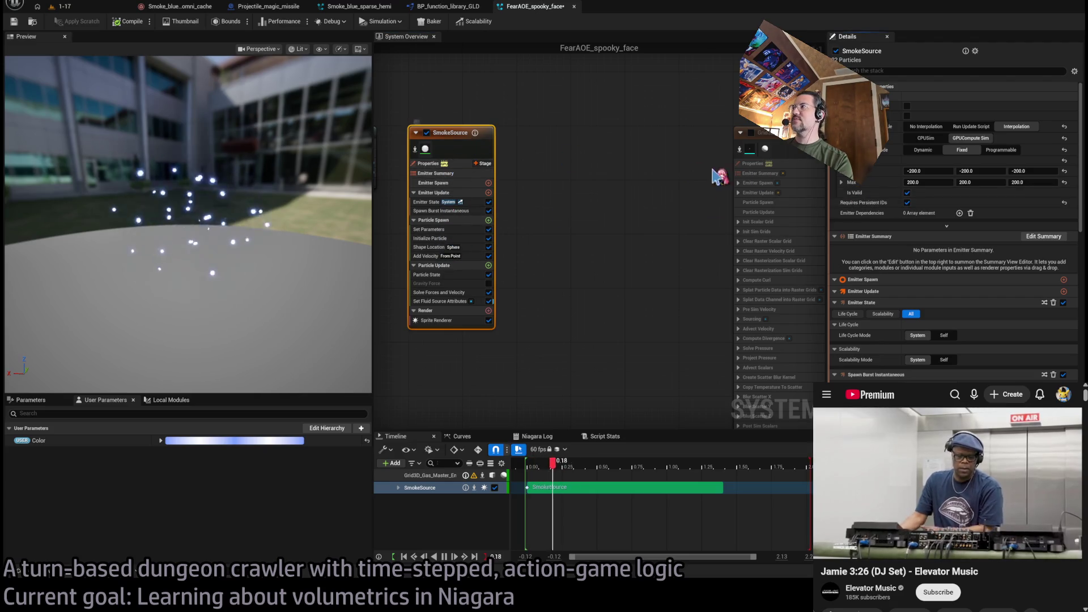
Delete the Add Velocity module while keeping Shape Location
{"action": "left_click", "coordinate": [445, 248]}
{"action": "key", "text": "Delete"}
{"action": "left_click", "coordinate": [442, 247]}
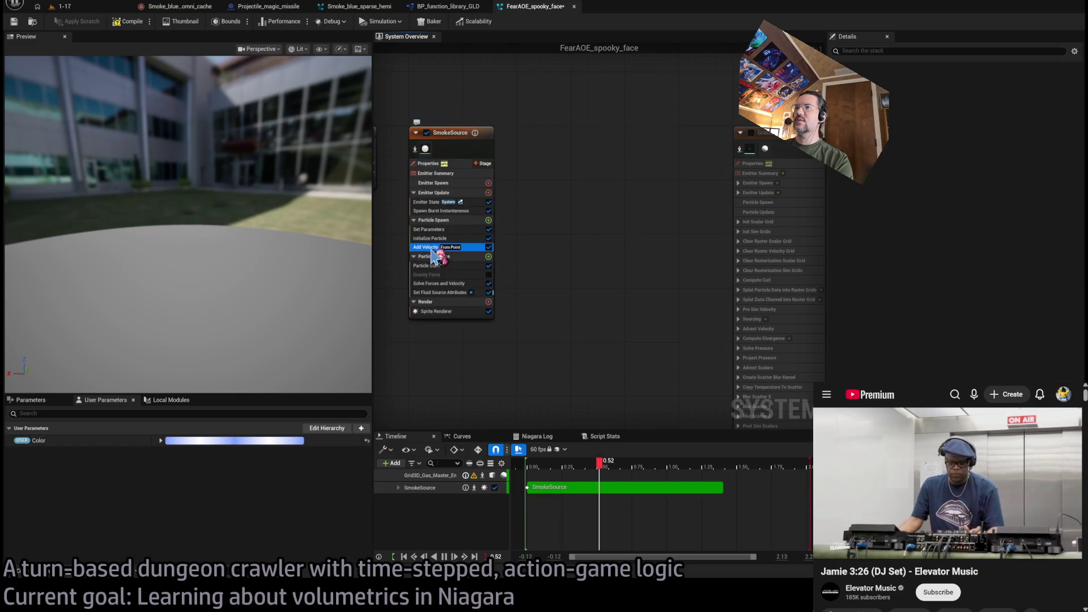
{"action": "key", "text": "Delete"}
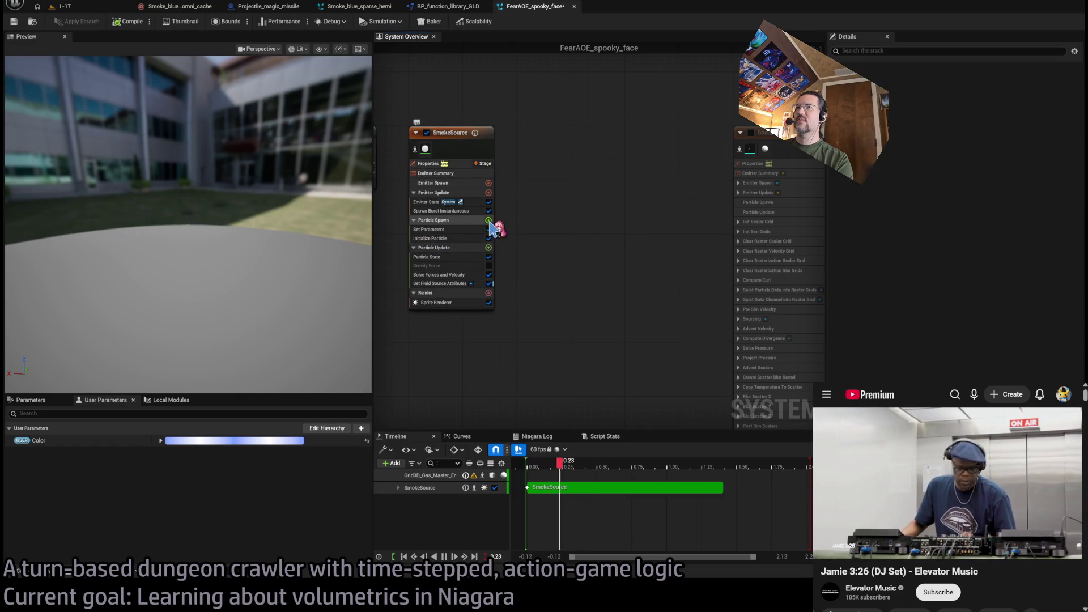
{"action": "key", "text": "ctrl+z"}
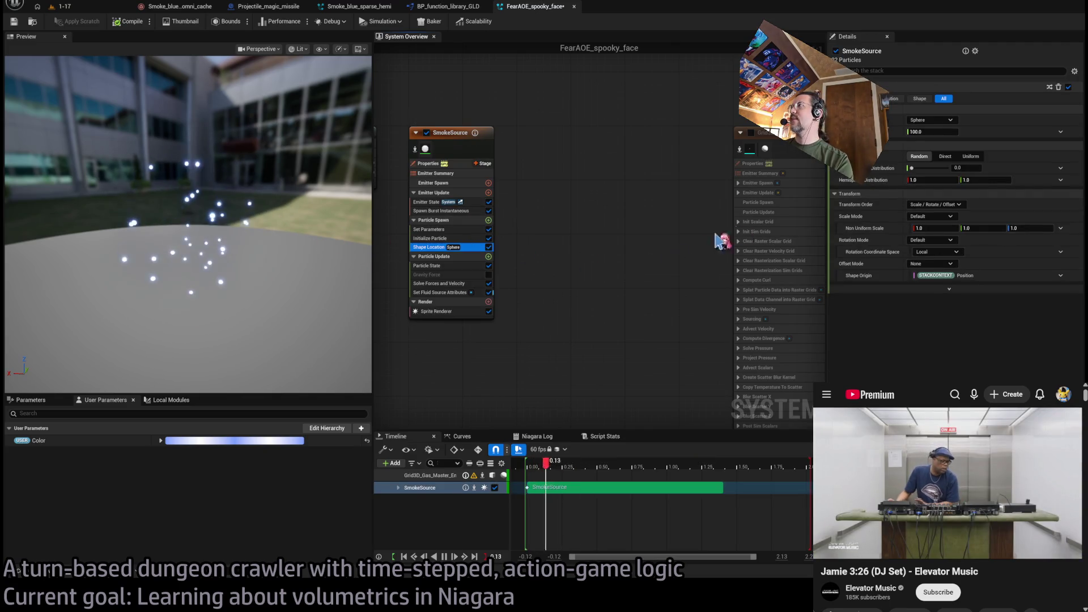
Edit the sphere radius, then set the Spawn Burst Instantaneous count to 3000
{"action": "left_click", "coordinate": [932, 132]}
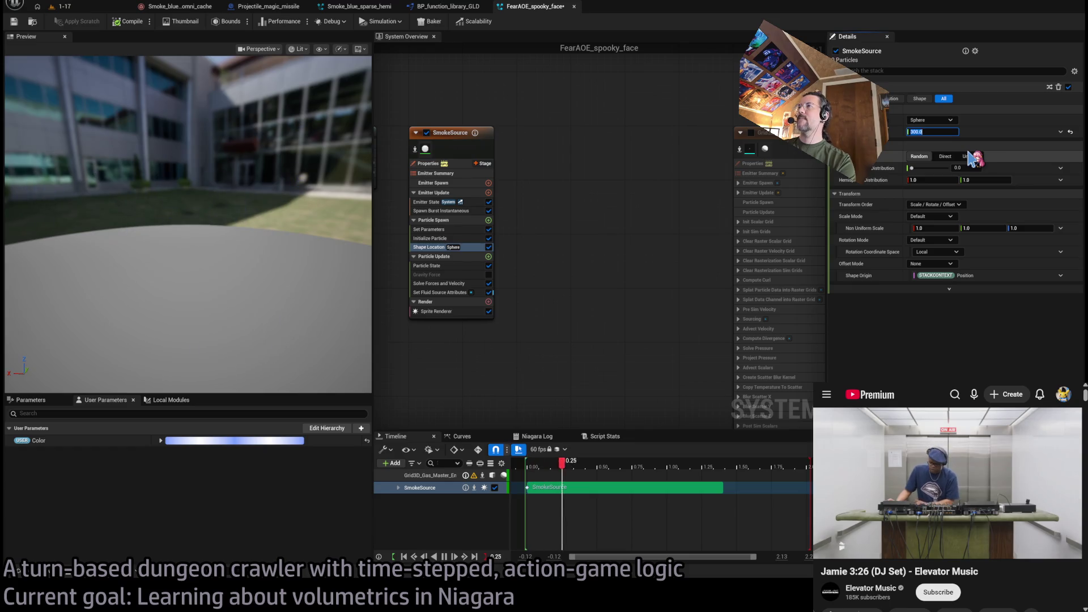
{"action": "type", "text": "1"}
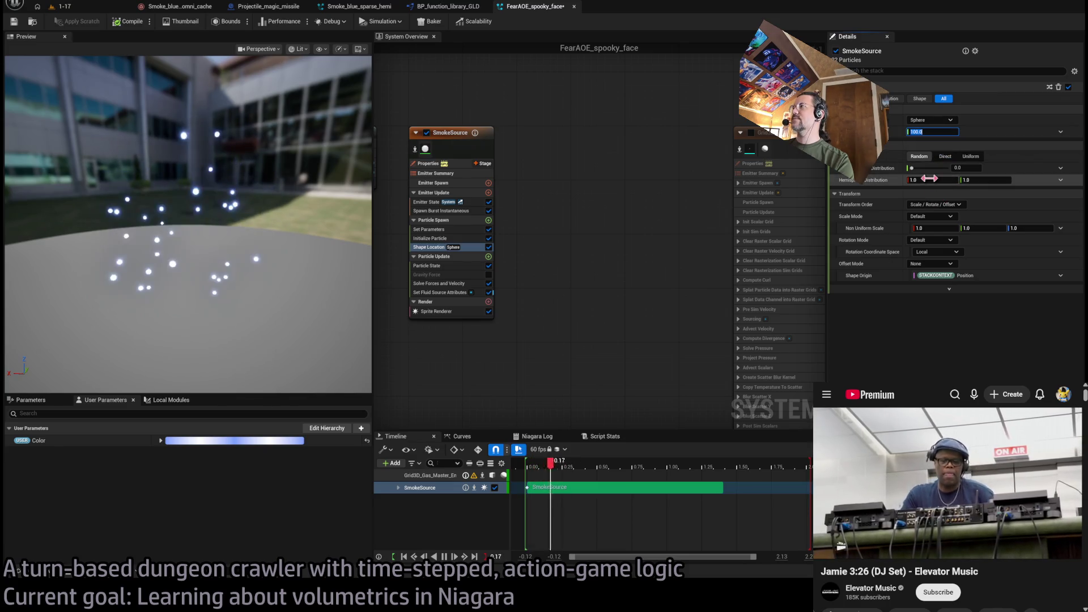
{"action": "left_click", "coordinate": [441, 210]}
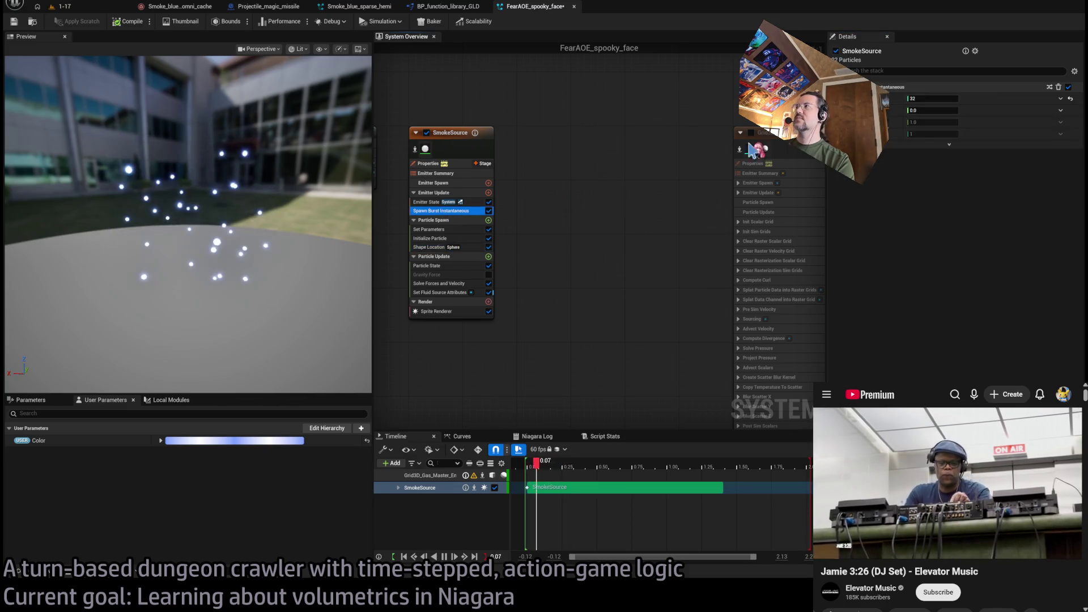
{"action": "left_click", "coordinate": [935, 98]}
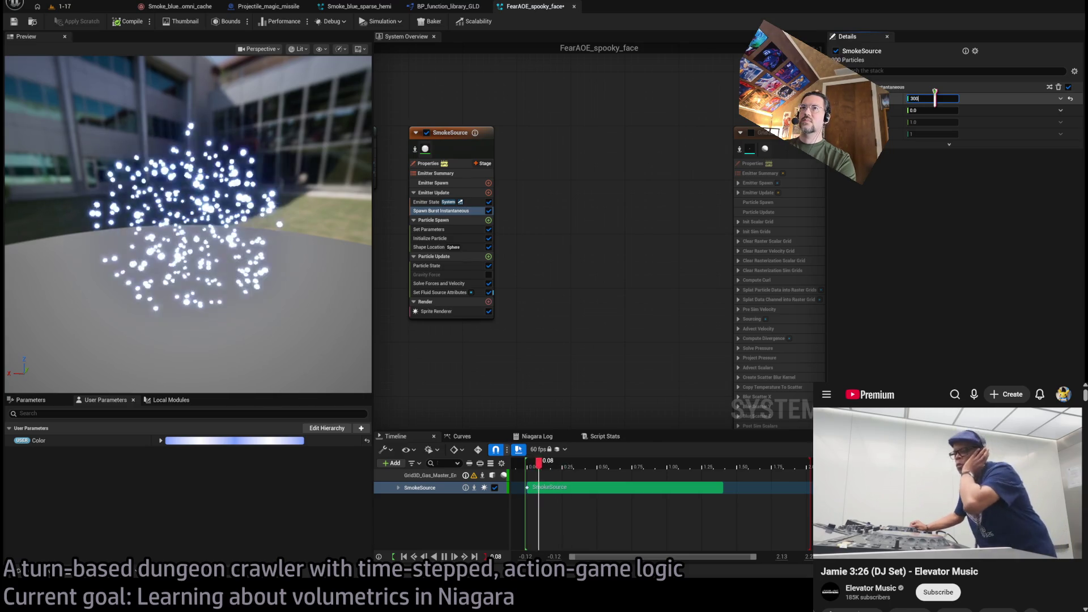
{"action": "type", "text": "0"}
{"action": "key", "text": "Return"}
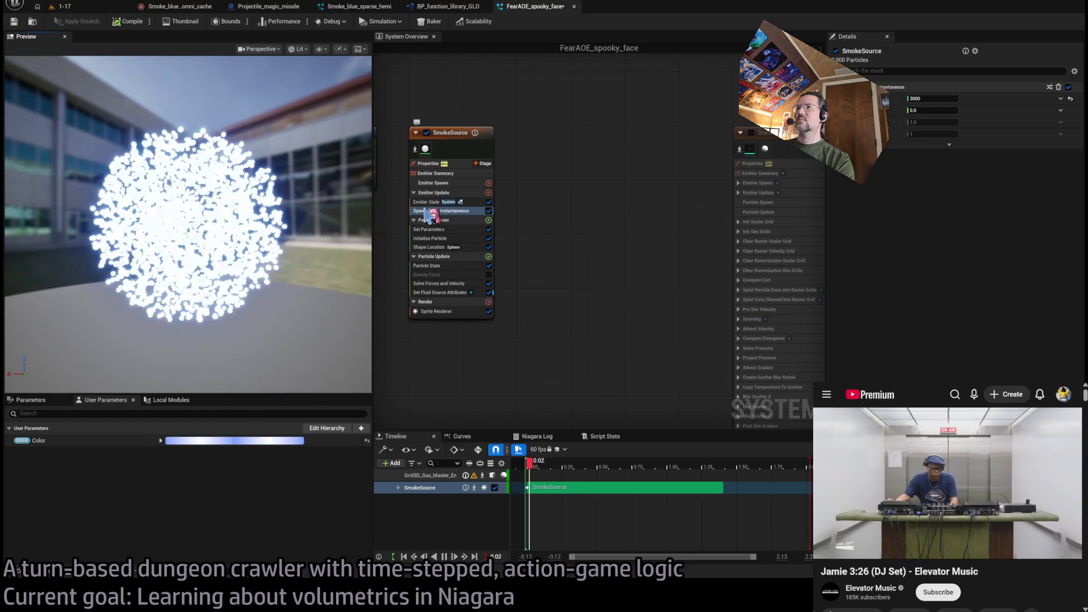
Change Initialize Particle's 0.2 lifetime to 0.5 and reset its Color input to default
{"action": "left_click", "coordinate": [462, 239]}
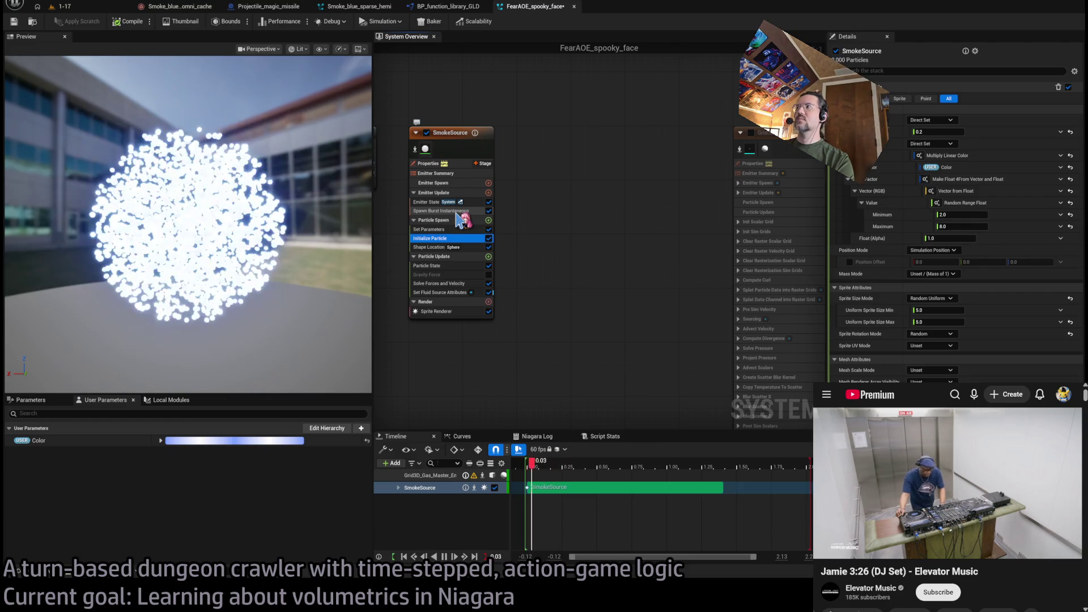
{"action": "left_click", "coordinate": [946, 131]}
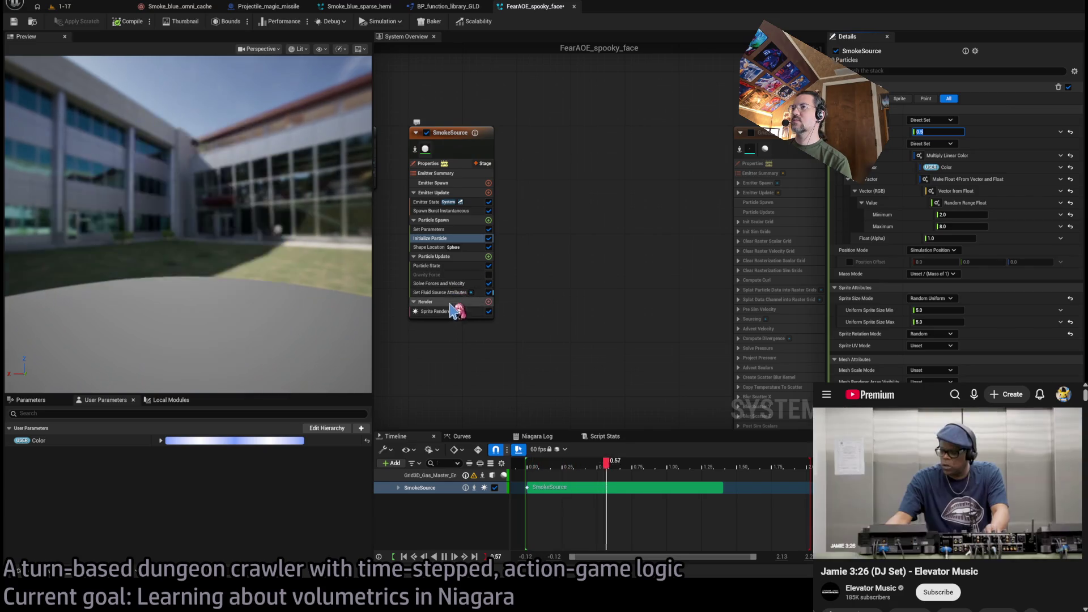
{"action": "left_click", "coordinate": [435, 211]}
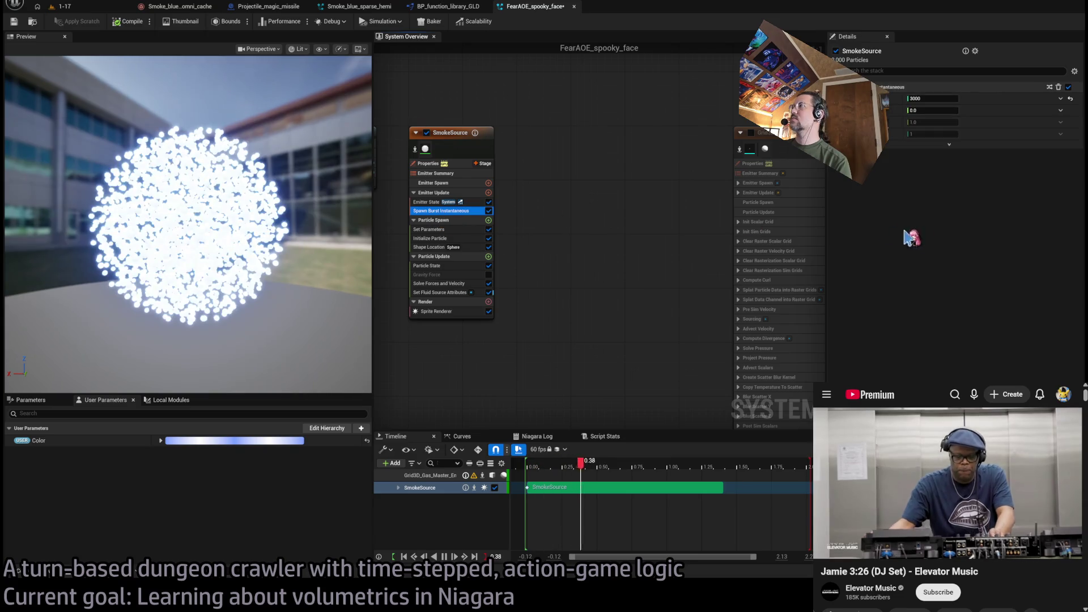
{"action": "left_click", "coordinate": [438, 239]}
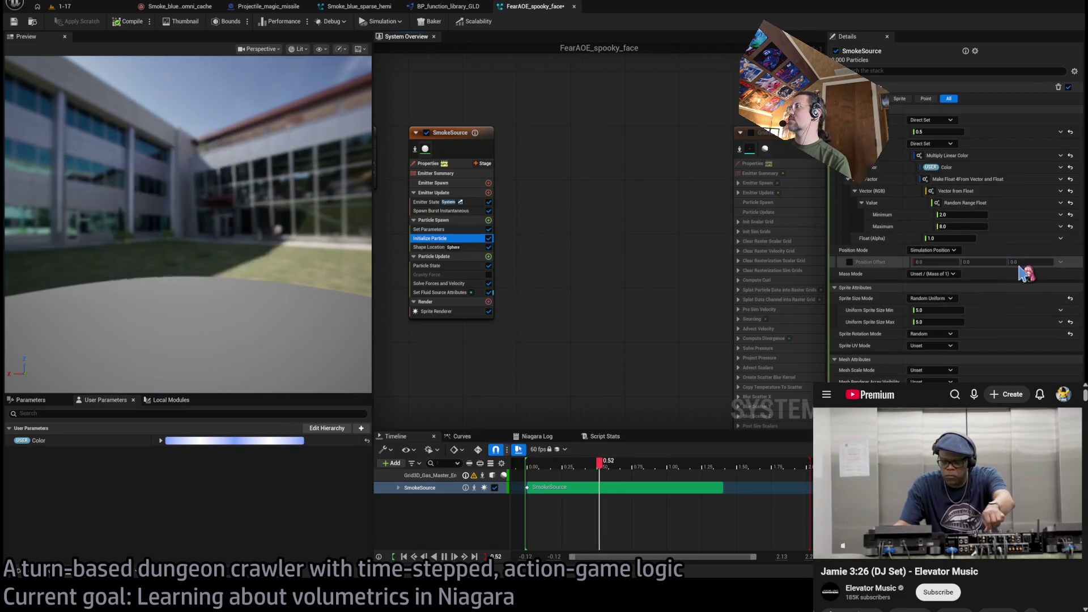
{"action": "left_click", "coordinate": [1070, 155]}
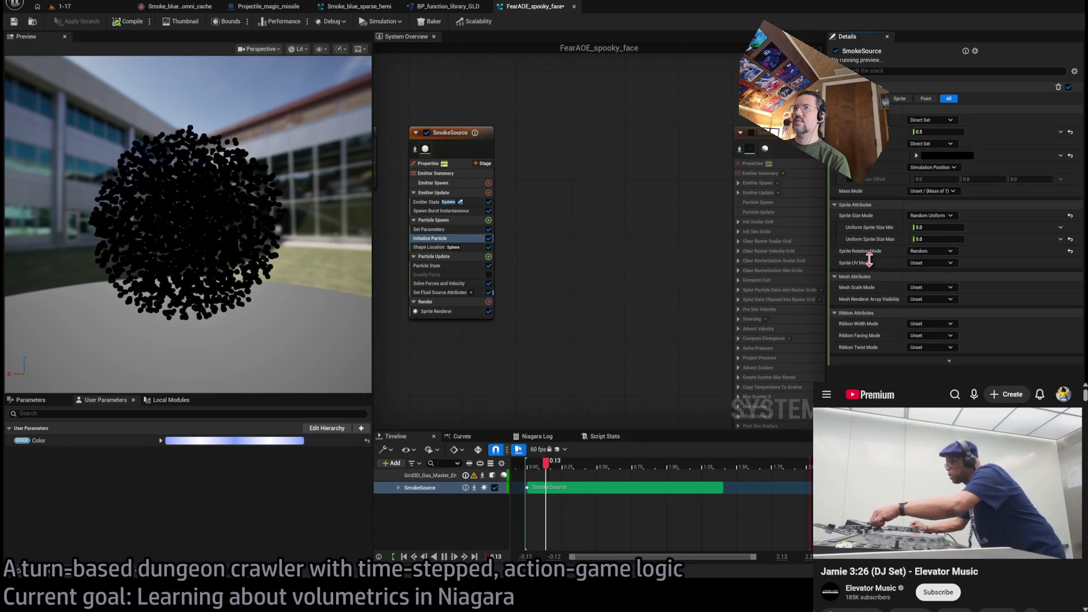
Revert the Sprite Renderer material to MM_Particle_trippy and orbit the preview to check the grey blobs
{"action": "left_click", "coordinate": [439, 311]}
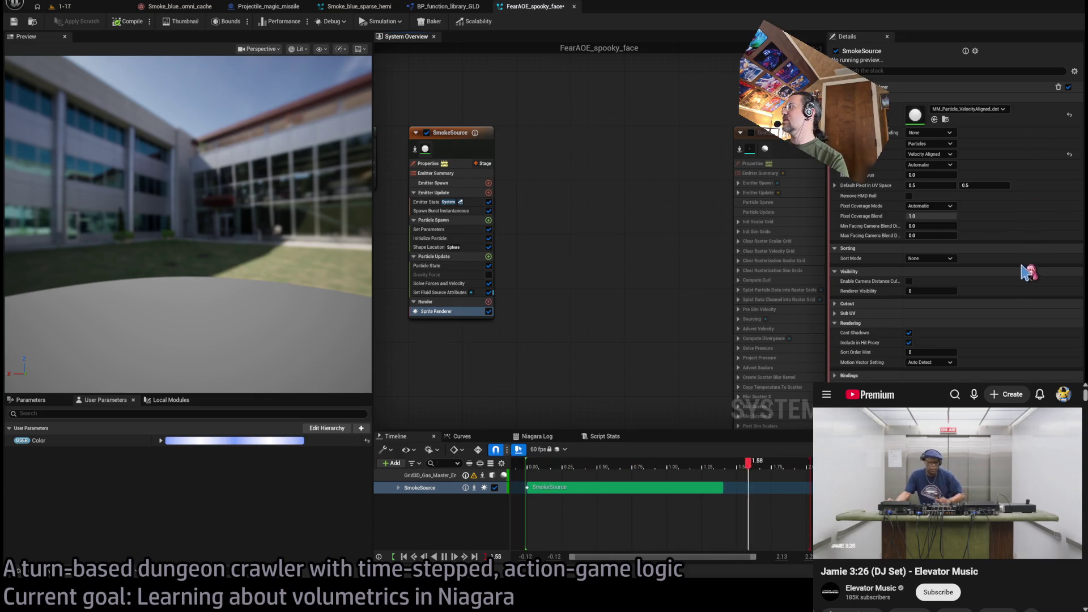
{"action": "key", "text": "ctrl+z"}
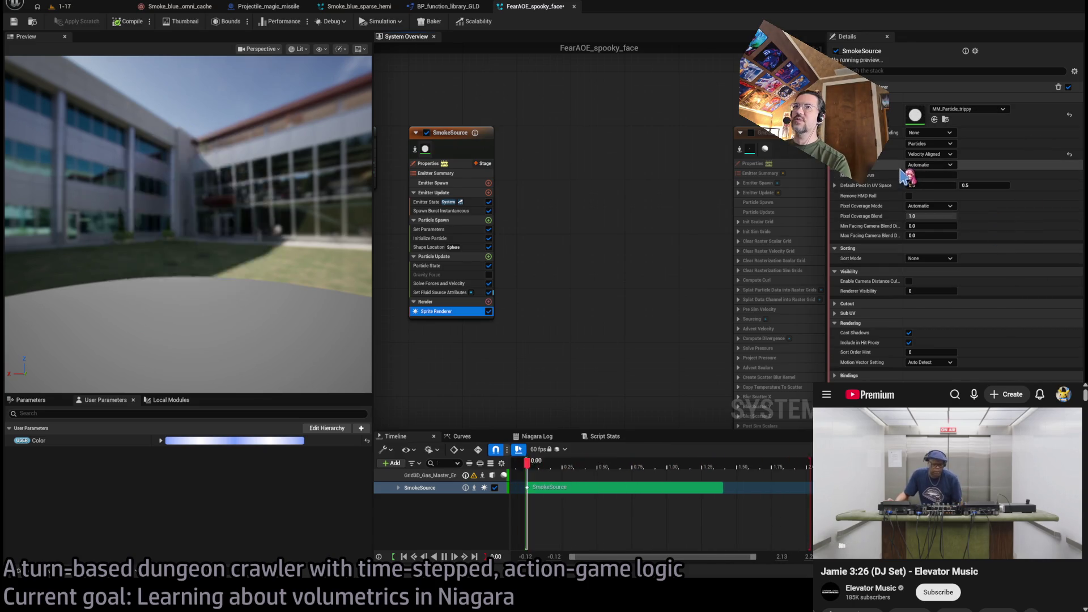
{"action": "left_click_drag", "start_coordinate": [347, 219], "coordinate": [346, 192]}
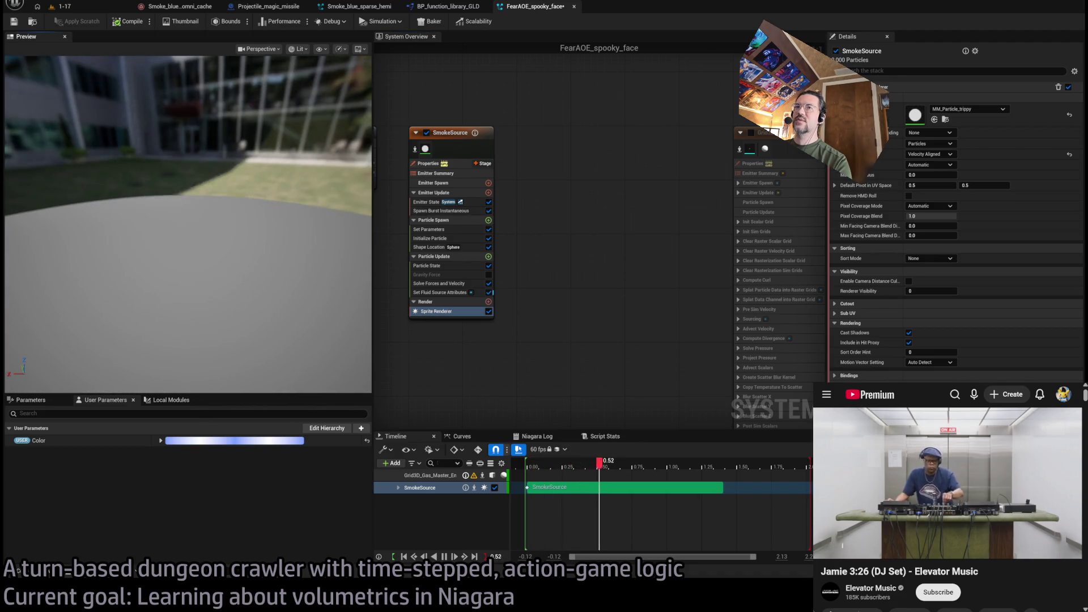
{"action": "left_click_drag", "start_coordinate": [287, 243], "coordinate": [255, 221]}
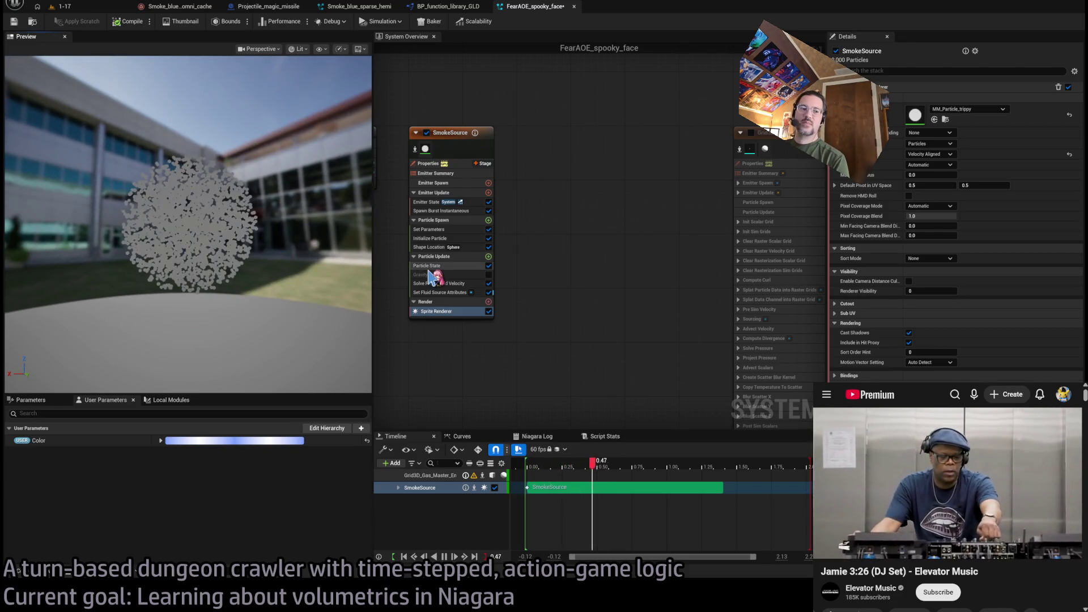
{"action": "left_click", "coordinate": [430, 247]}
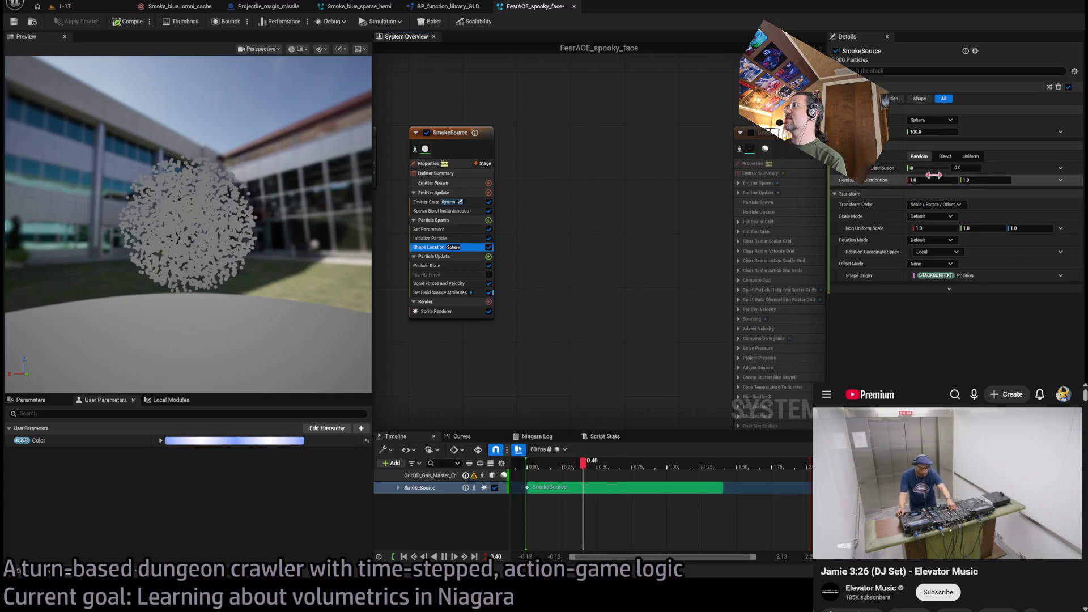
Drag Shape Location's Non Uniform Scale Z to about 1.2 and orbit the preview
{"action": "mouse_move", "coordinate": [1026, 228]}
{"action": "left_mouse_down"}
{"action": "mouse_move", "coordinate": [1049, 226]}
{"action": "mouse_move", "coordinate": [1032, 228]}
{"action": "left_mouse_up"}
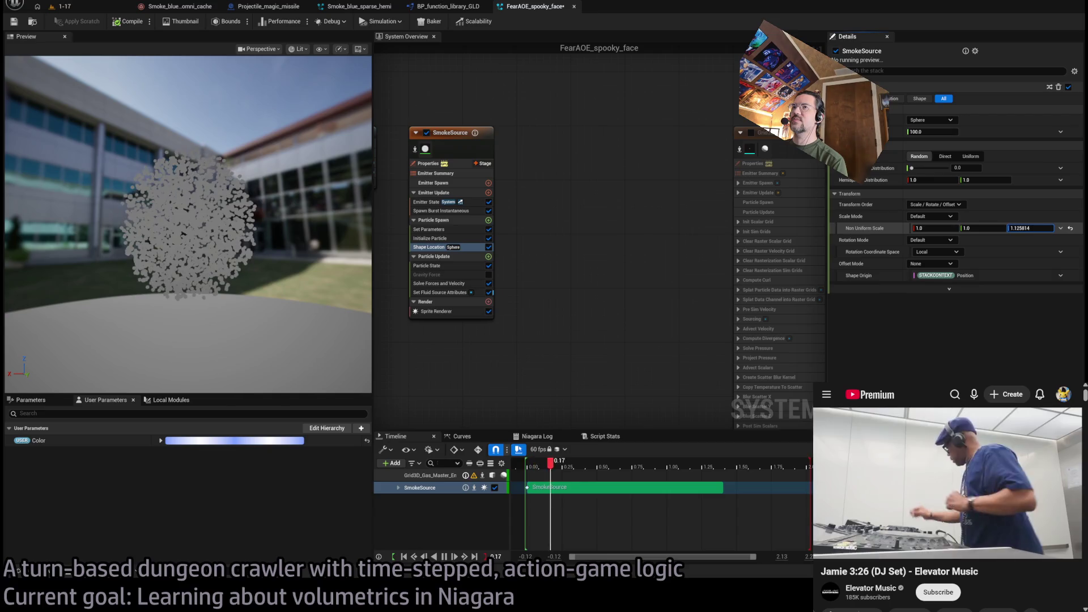
{"action": "mouse_move", "coordinate": [322, 247]}
{"action": "left_mouse_down"}
{"action": "mouse_move", "coordinate": [295, 215]}
{"action": "mouse_move", "coordinate": [317, 243]}
{"action": "mouse_move", "coordinate": [317, 216]}
{"action": "mouse_move", "coordinate": [312, 243]}
{"action": "mouse_move", "coordinate": [351, 244]}
{"action": "left_mouse_up"}
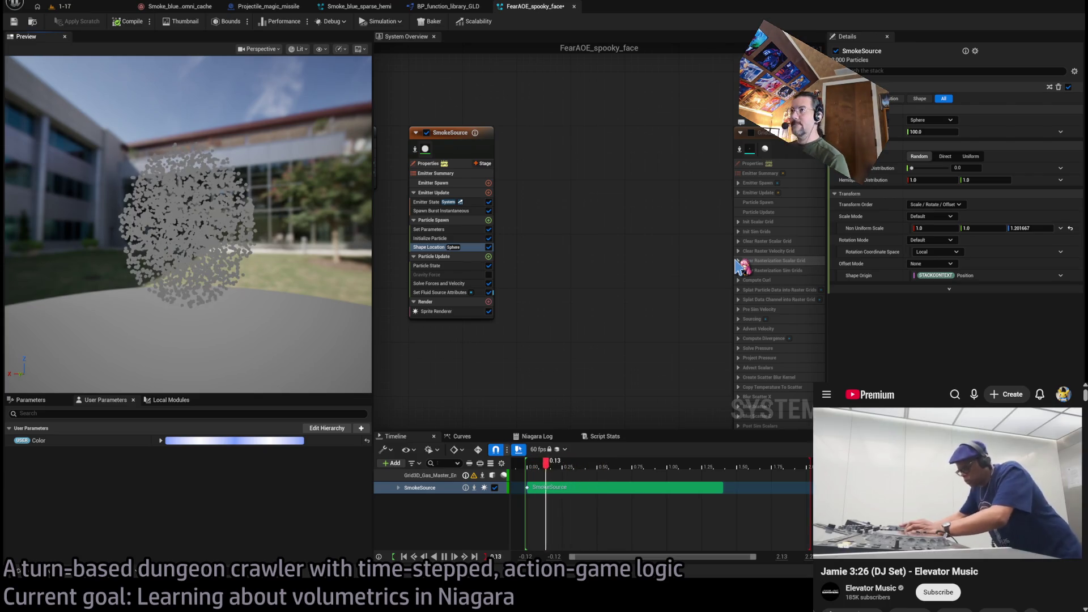
{"action": "left_click", "coordinate": [447, 211]}
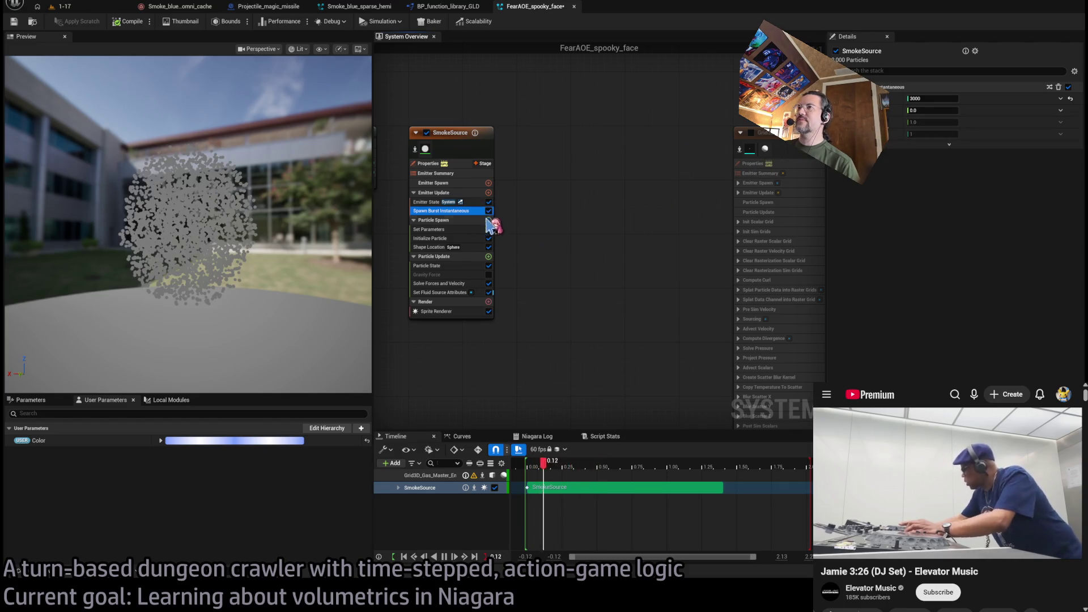
Add an int32 FaceElement parameter to Set Parameters as a random integer from 0 to 3
{"action": "left_click", "coordinate": [482, 230]}
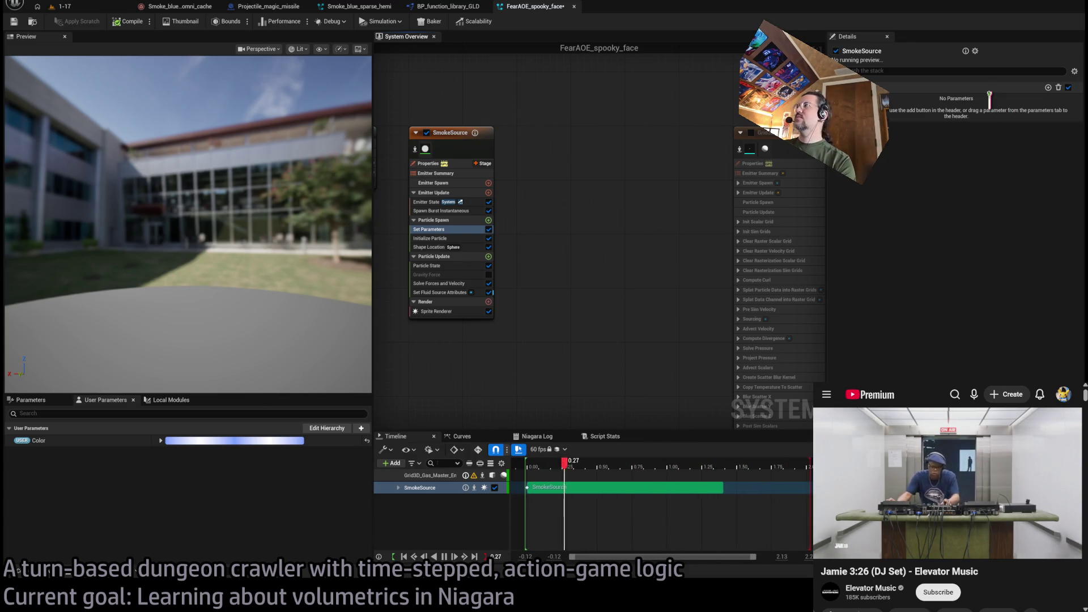
{"action": "left_click_drag", "start_coordinate": [986, 120], "coordinate": [963, 116]}
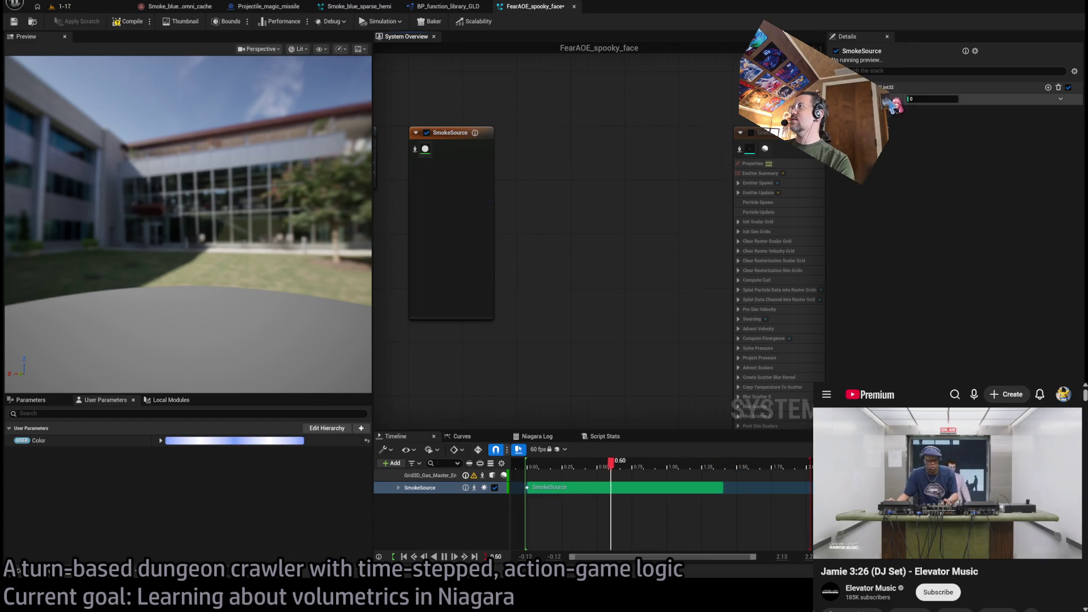
{"action": "left_click", "coordinate": [934, 166]}
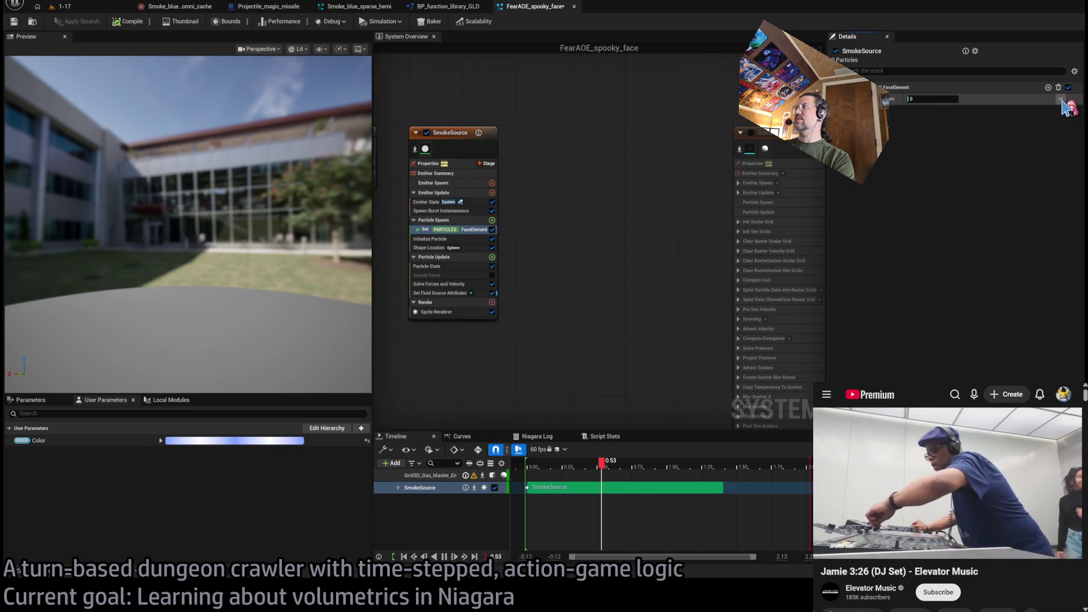
{"action": "left_click", "coordinate": [1060, 99]}
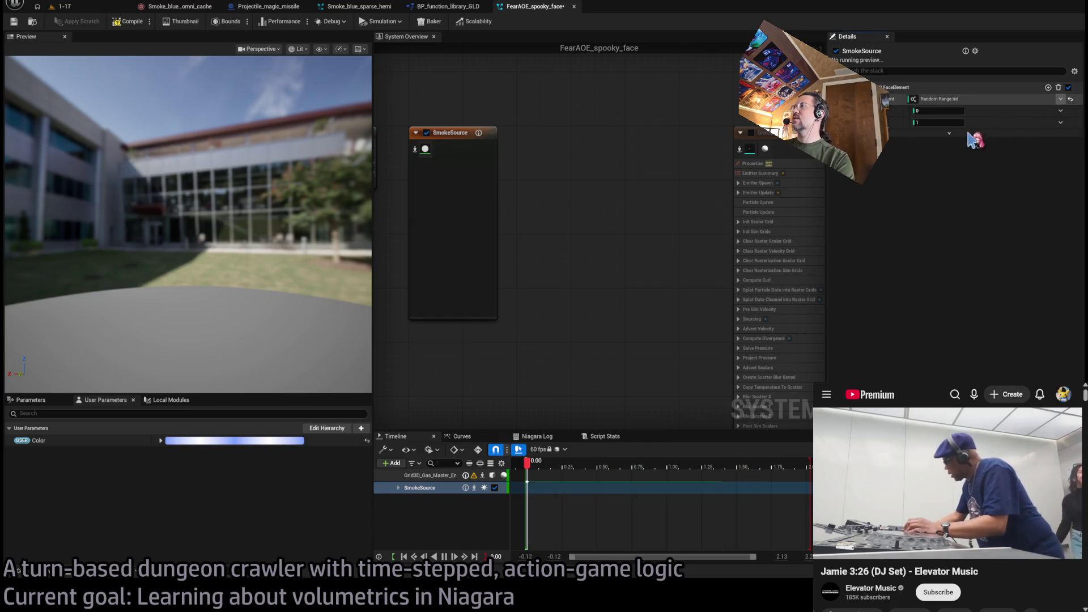
{"action": "left_click", "coordinate": [958, 131]}
{"action": "left_click", "coordinate": [936, 122]}
{"action": "type", "text": "3"}
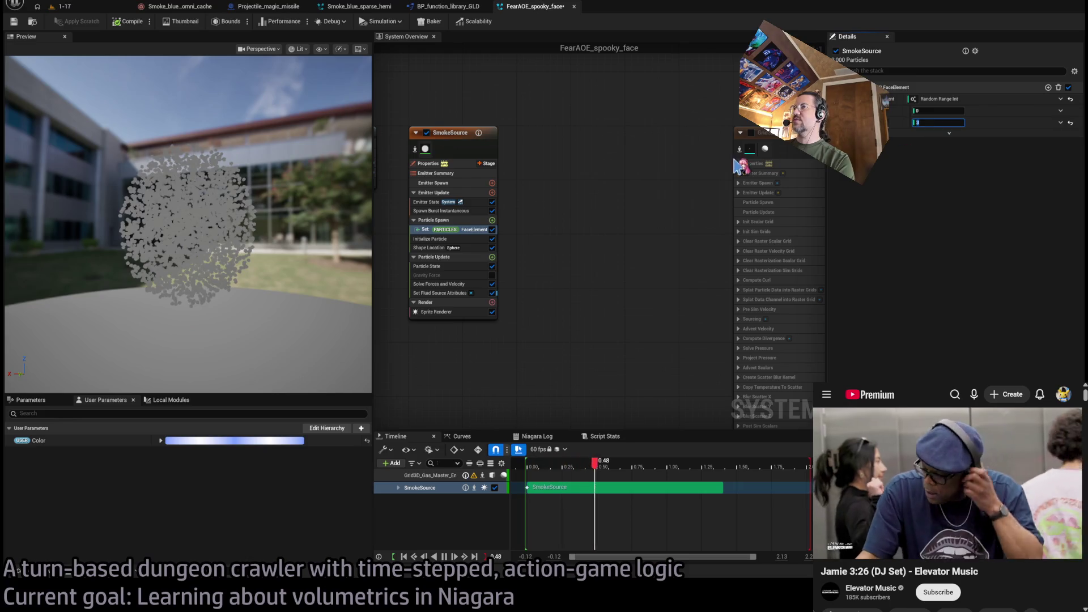
{"action": "key", "text": "Return"}
{"action": "key", "text": "ctrl+s"}
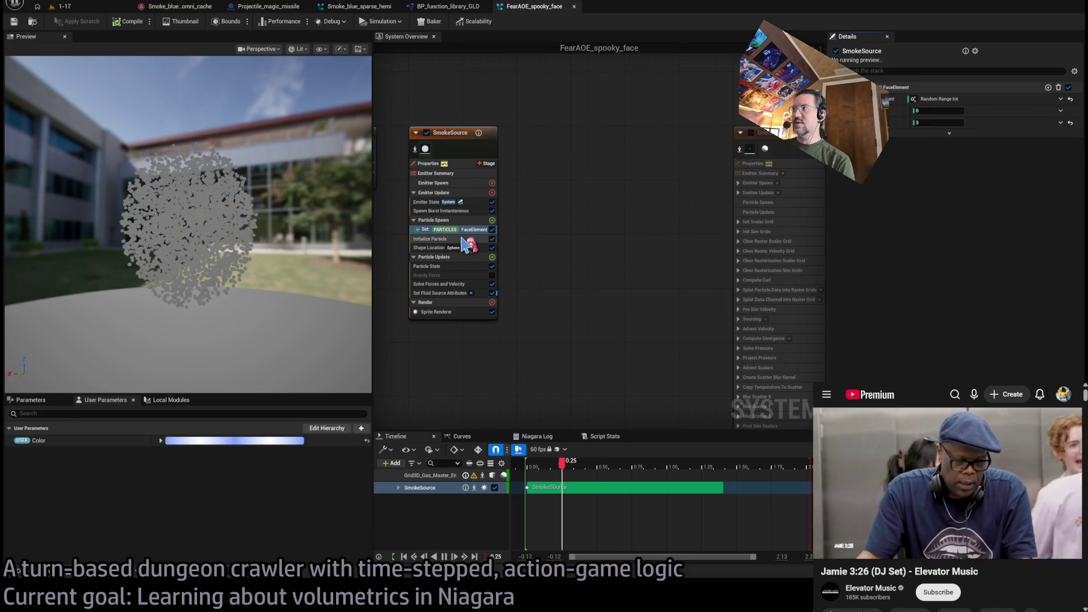
Rename the FaceElement parameter to FaceIndex
{"action": "left_click", "coordinate": [893, 101]}
{"action": "double_click", "coordinate": [892, 100]}
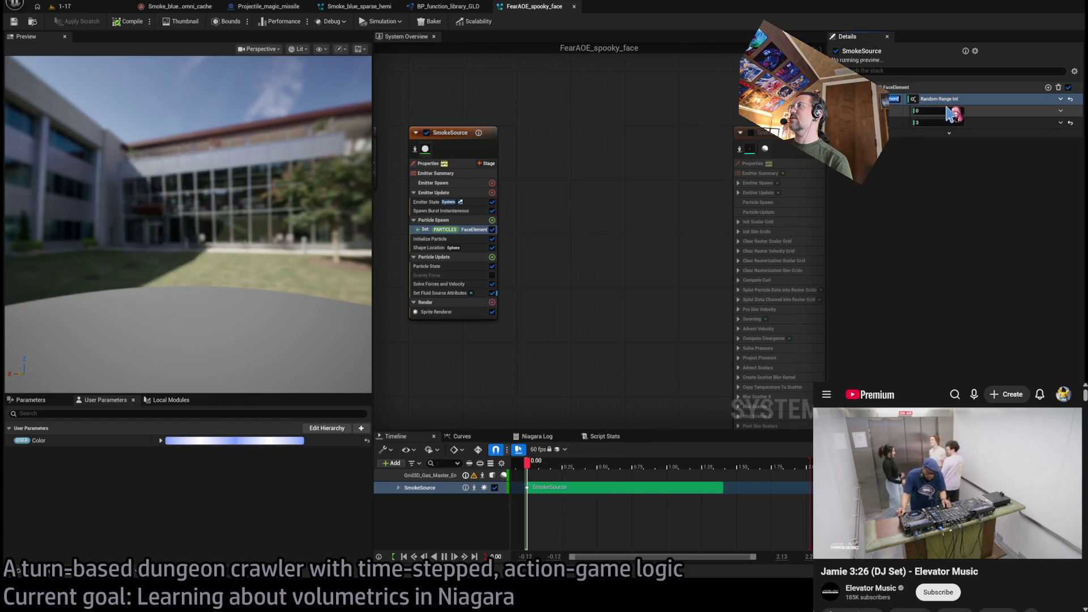
{"action": "key", "text": "Return"}
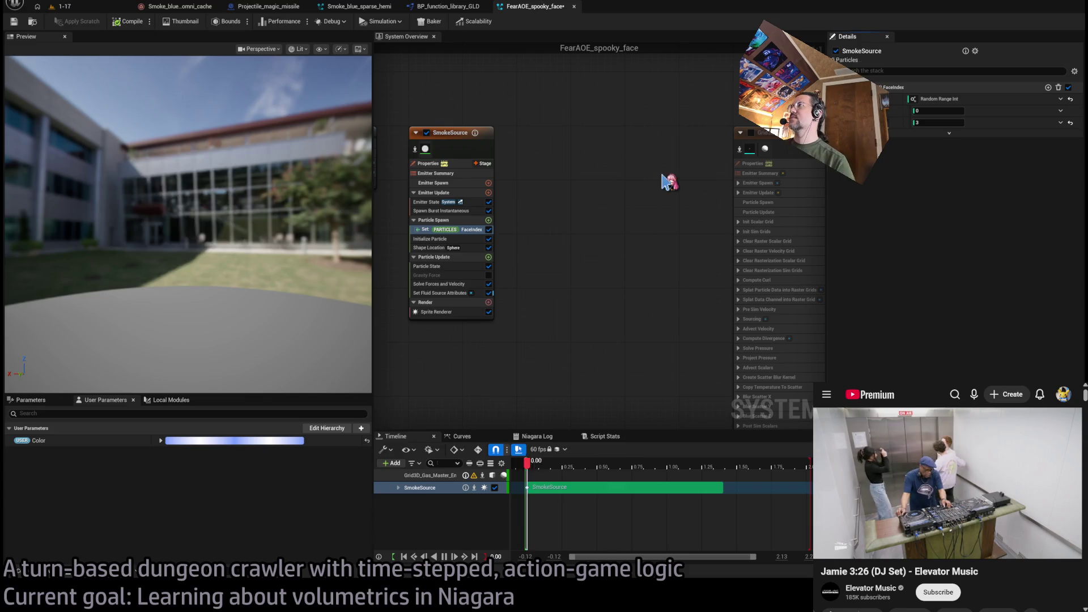
Widen the particle preview and bring up the Smoke_blue omni simulation cache
{"action": "left_click", "coordinate": [460, 240]}
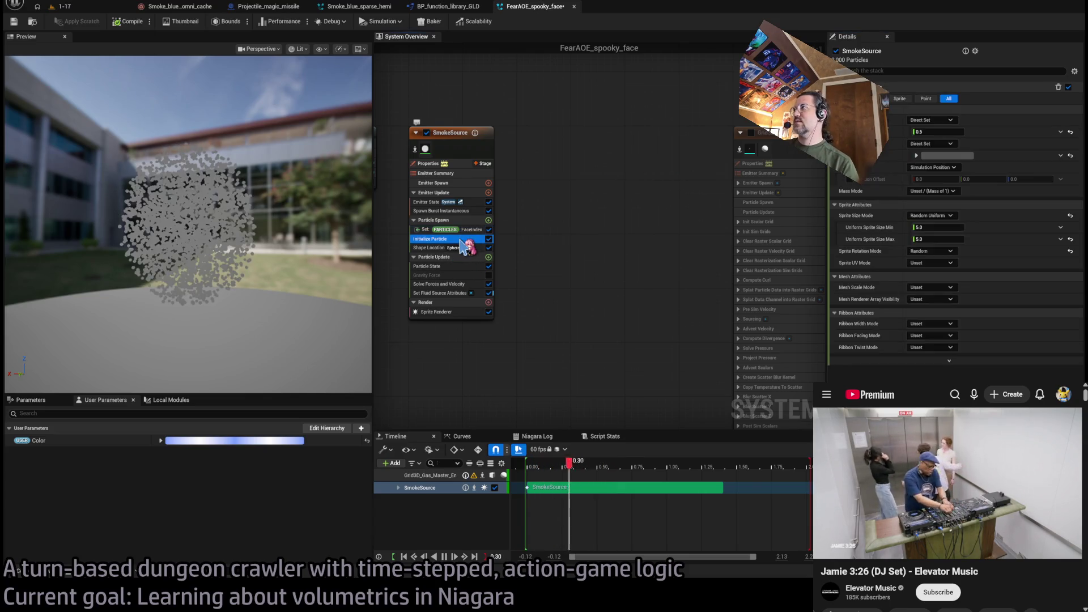
{"action": "left_click_drag", "start_coordinate": [382, 236], "coordinate": [621, 241]}
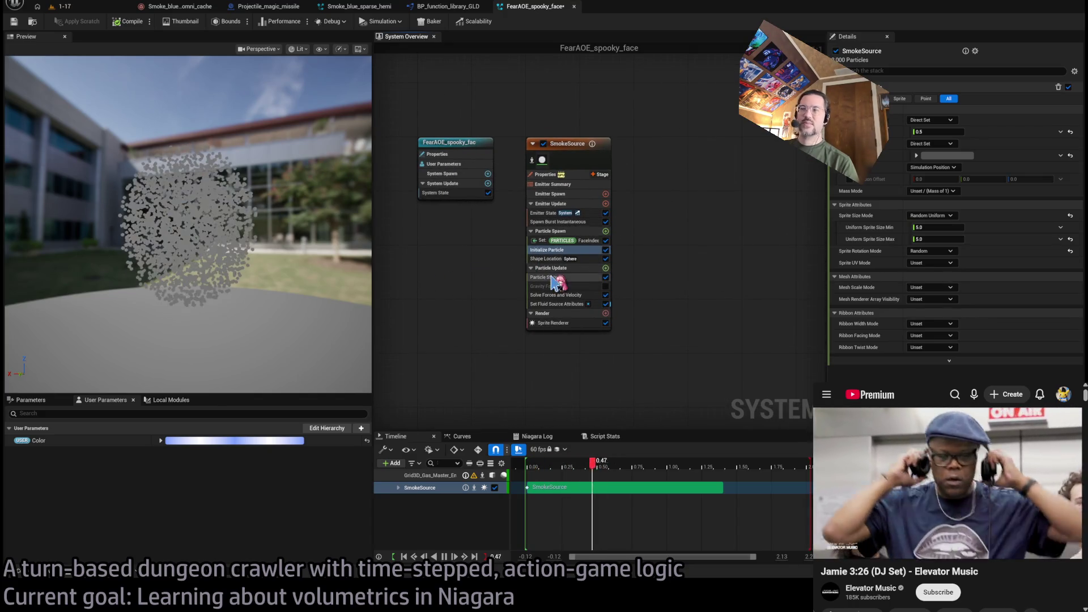
{"action": "left_click_drag", "start_coordinate": [373, 217], "coordinate": [439, 212]}
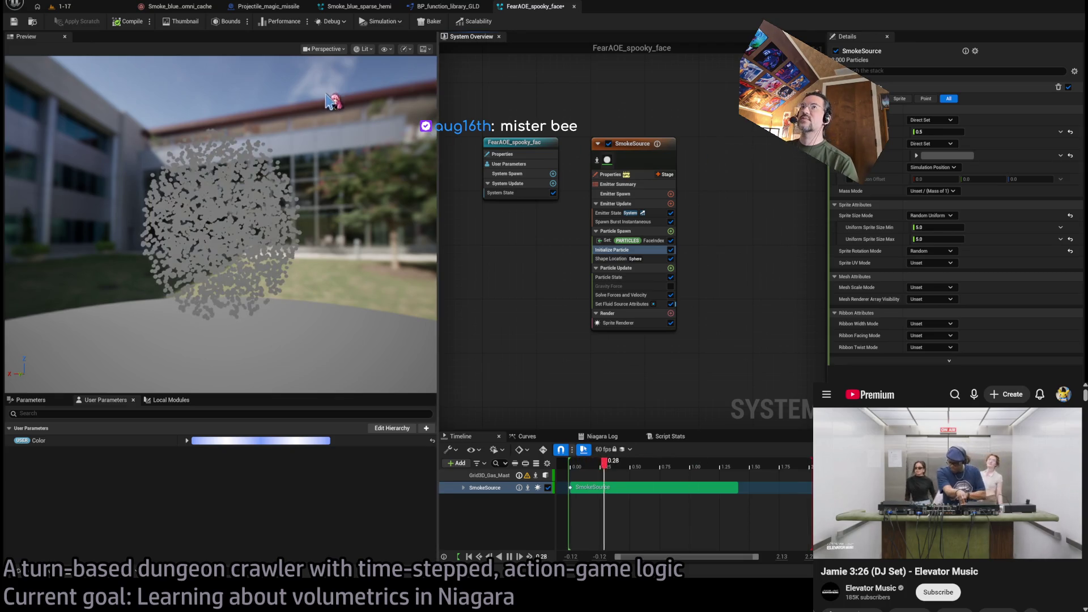
{"action": "left_click", "coordinate": [182, 7]}
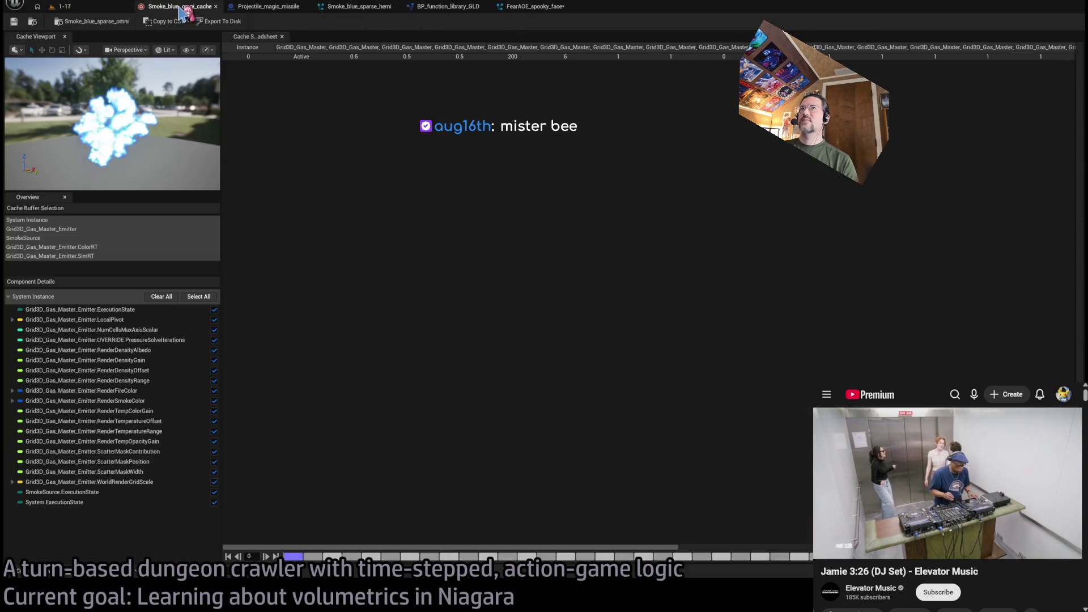
Orbit the blue smoke cache preview, widen the viewport, and scrub the cache forward a few frames
{"action": "left_click_drag", "start_coordinate": [132, 136], "coordinate": [183, 136]}
{"action": "mouse_move", "coordinate": [221, 178]}
{"action": "left_mouse_down"}
{"action": "mouse_move", "coordinate": [346, 185]}
{"action": "mouse_move", "coordinate": [341, 207]}
{"action": "left_mouse_up"}
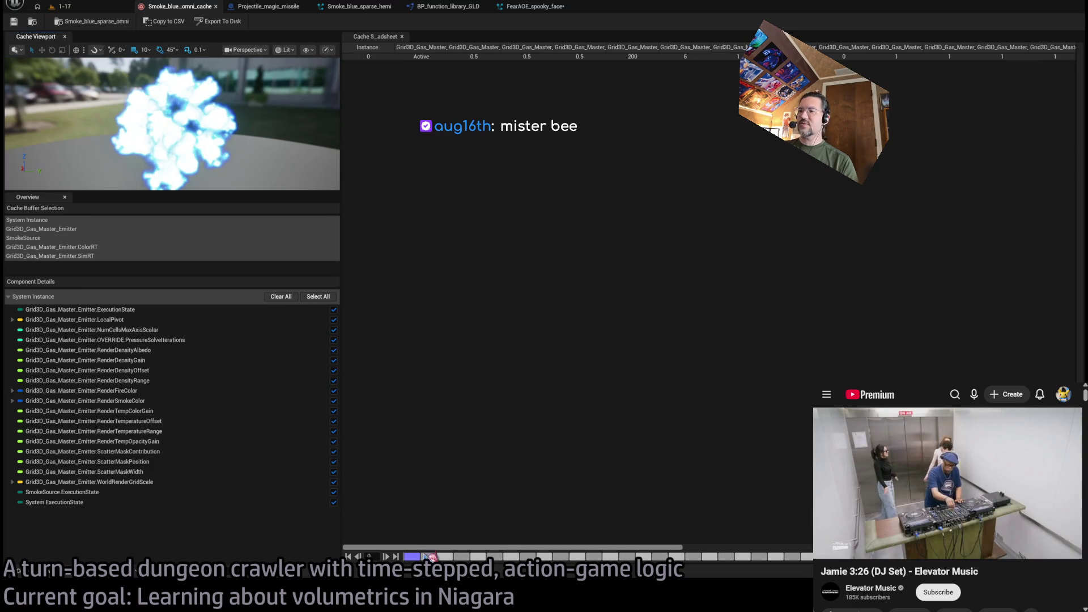
{"action": "mouse_move", "coordinate": [425, 558]}
{"action": "left_mouse_down"}
{"action": "mouse_move", "coordinate": [510, 561]}
{"action": "mouse_move", "coordinate": [498, 563]}
{"action": "left_mouse_up"}
{"action": "mouse_move", "coordinate": [432, 560]}
{"action": "left_mouse_down"}
{"action": "mouse_move", "coordinate": [531, 550]}
{"action": "mouse_move", "coordinate": [416, 558]}
{"action": "left_mouse_up"}
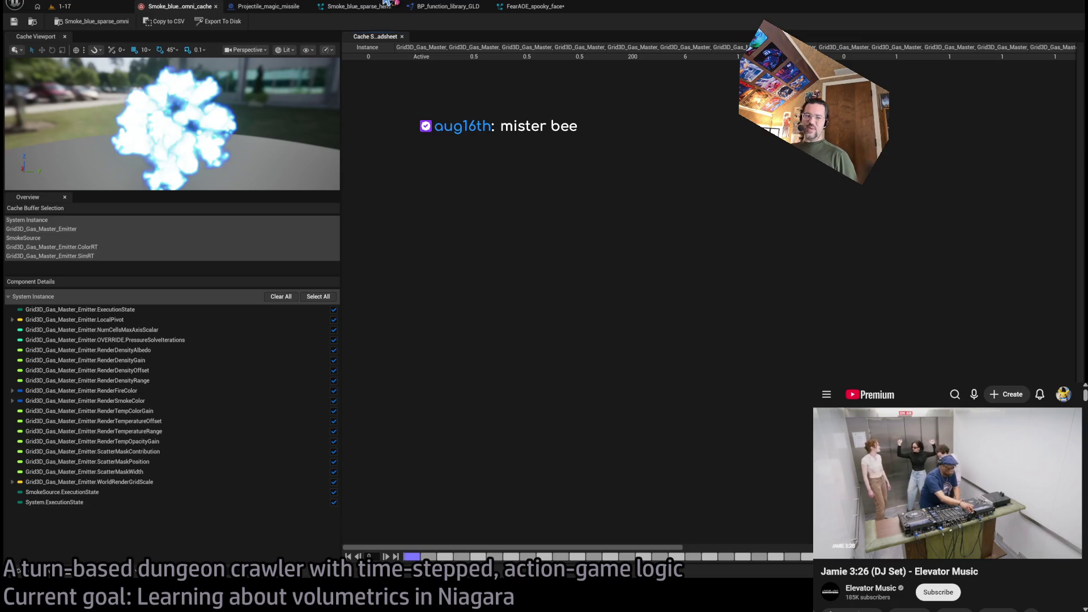
{"action": "left_click", "coordinate": [264, 8]}
Orbit and reframe the Smoke_blue_sparse_hemi preview toward the tree, then go back to FearAOE_spooky_face
{"action": "left_click", "coordinate": [358, 7]}
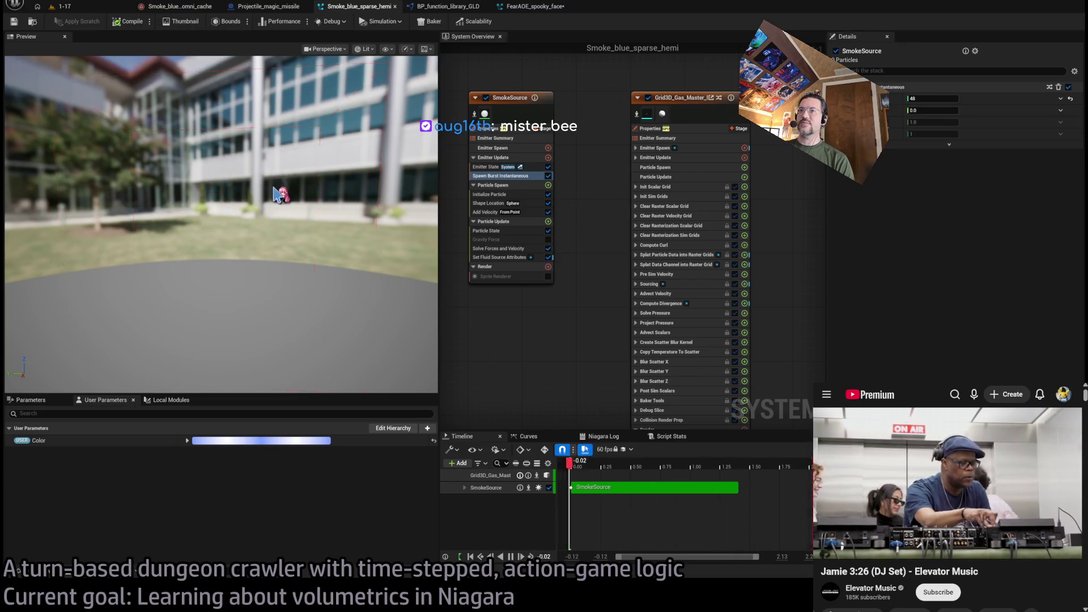
{"action": "mouse_move", "coordinate": [275, 194]}
{"action": "left_mouse_down"}
{"action": "mouse_move", "coordinate": [233, 167]}
{"action": "mouse_move", "coordinate": [201, 175]}
{"action": "left_mouse_up"}
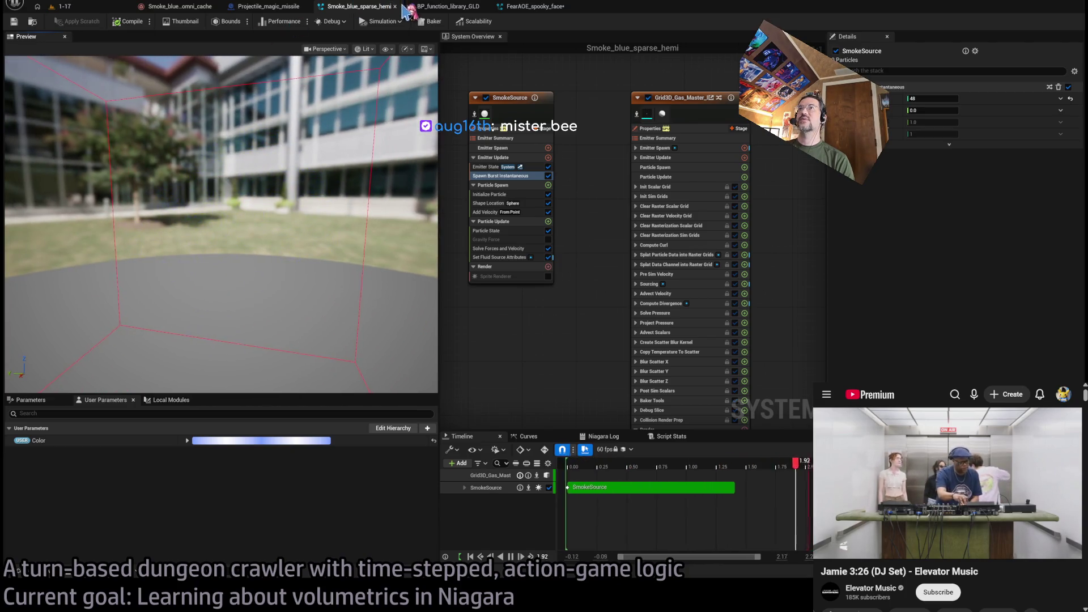
{"action": "key", "text": "f"}
{"action": "left_click", "coordinate": [533, 7]}
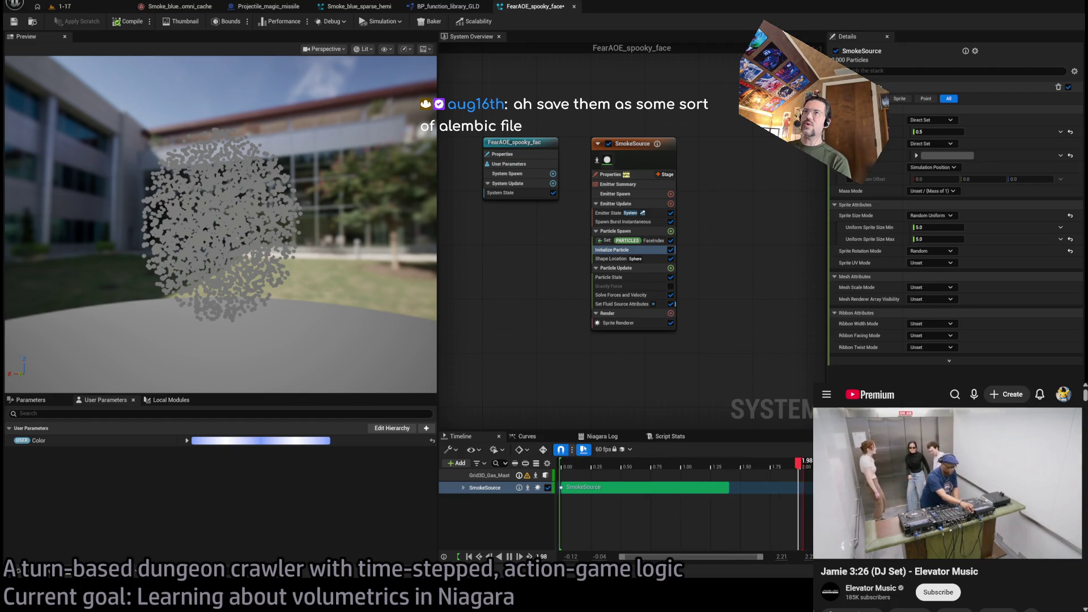
{"action": "key", "text": "ctrl+space"}
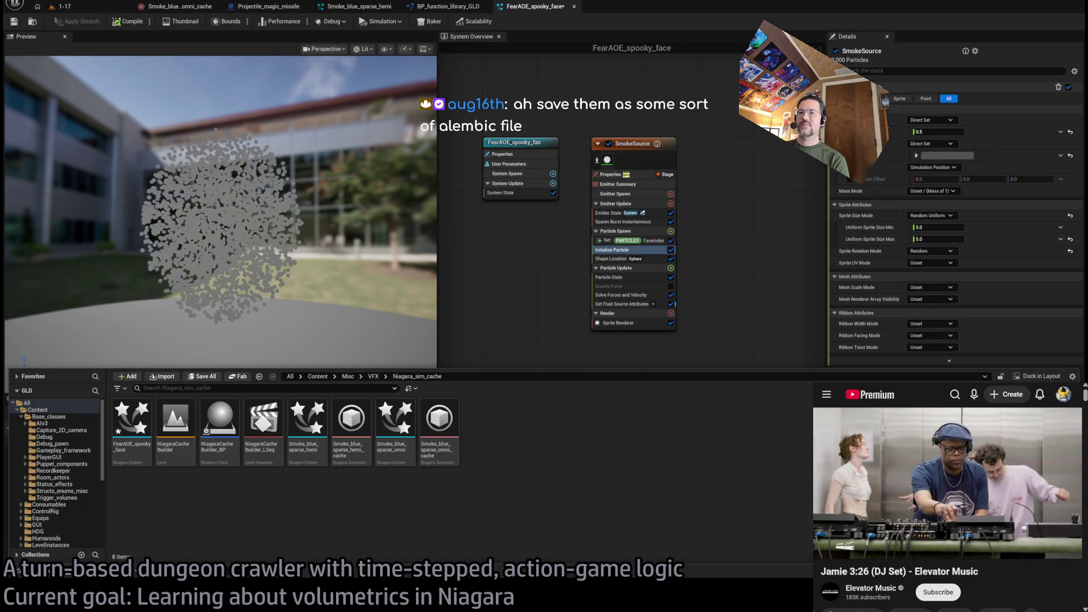
{"action": "left_click", "coordinate": [500, 282]}
{"action": "left_click_drag", "start_coordinate": [500, 282], "coordinate": [511, 284]}
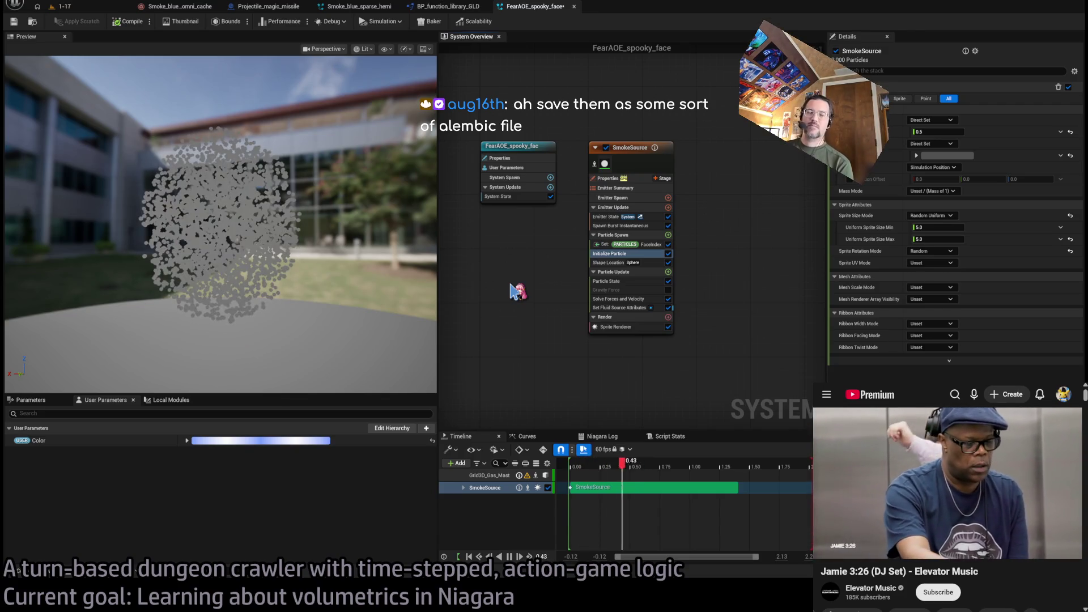
{"action": "left_click_drag", "start_coordinate": [490, 279], "coordinate": [508, 293]}
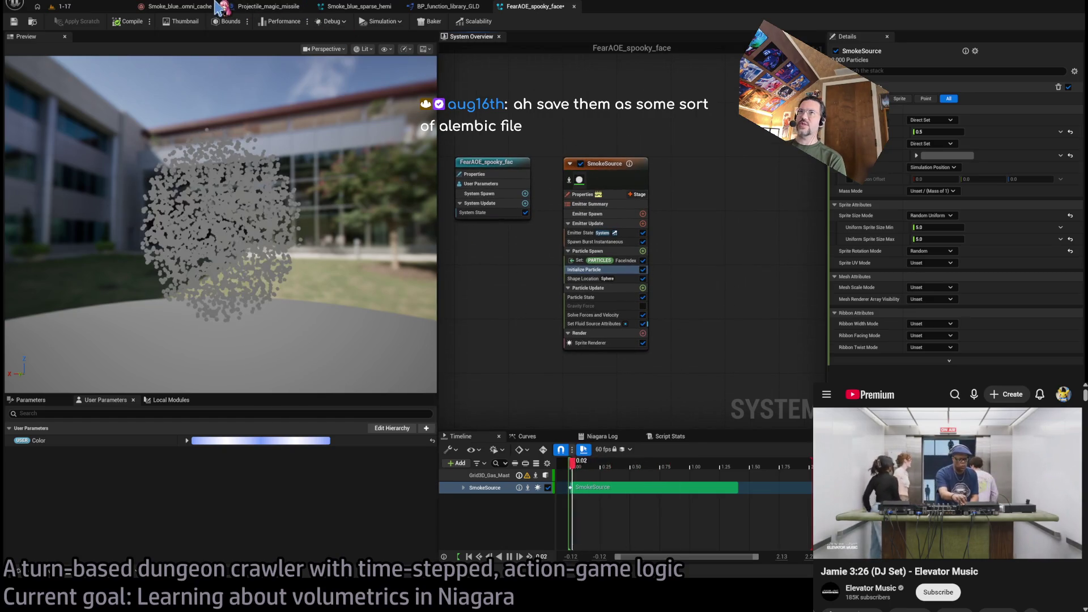
{"action": "left_click_drag", "start_coordinate": [724, 175], "coordinate": [584, 369]}
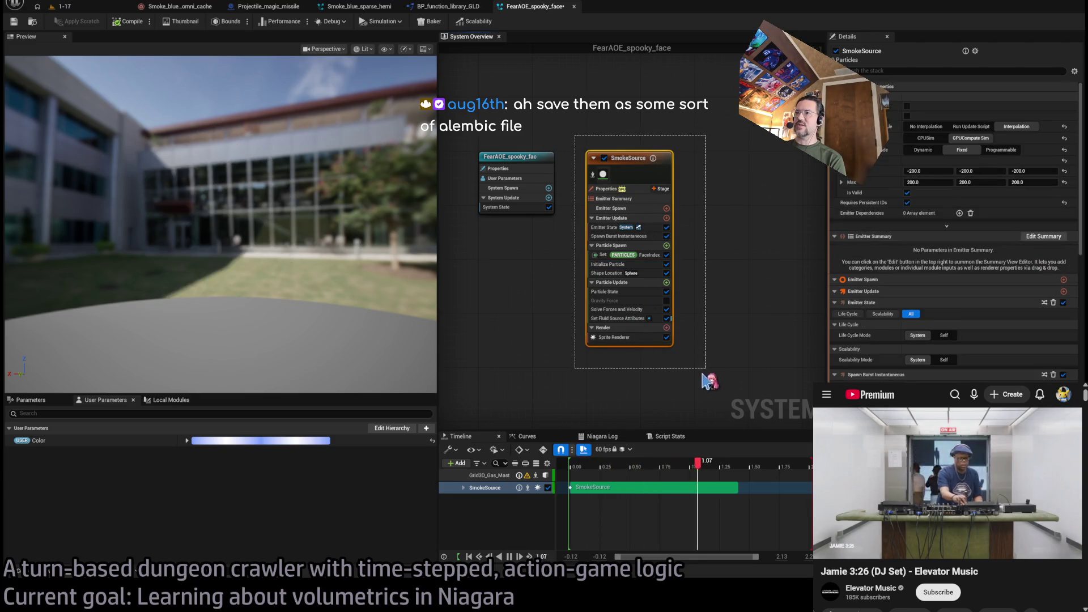
{"action": "left_click_drag", "start_coordinate": [579, 154], "coordinate": [578, 151]}
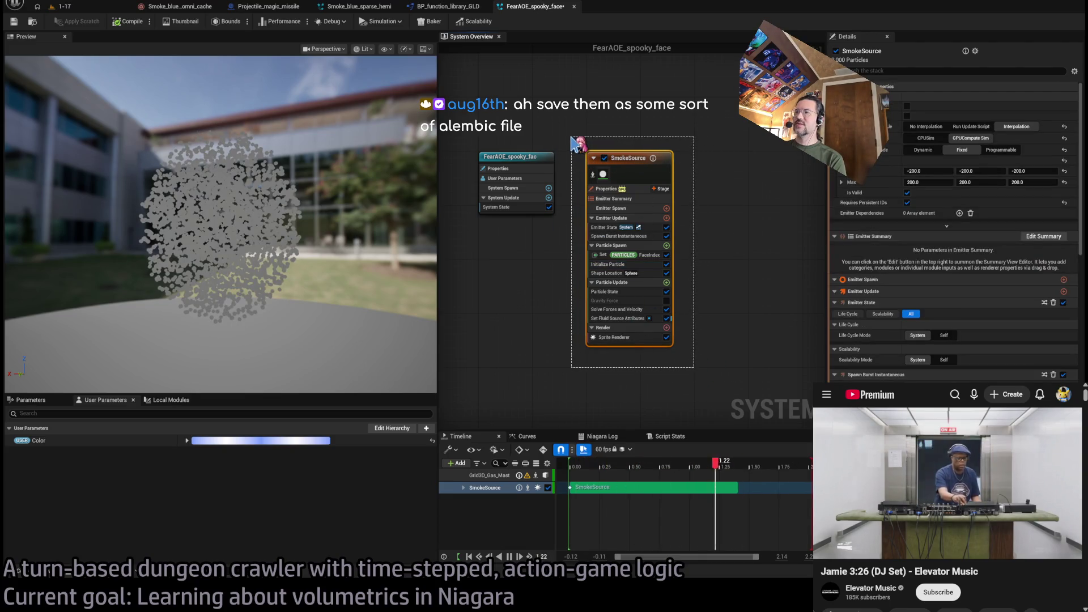
{"action": "left_click", "coordinate": [612, 387]}
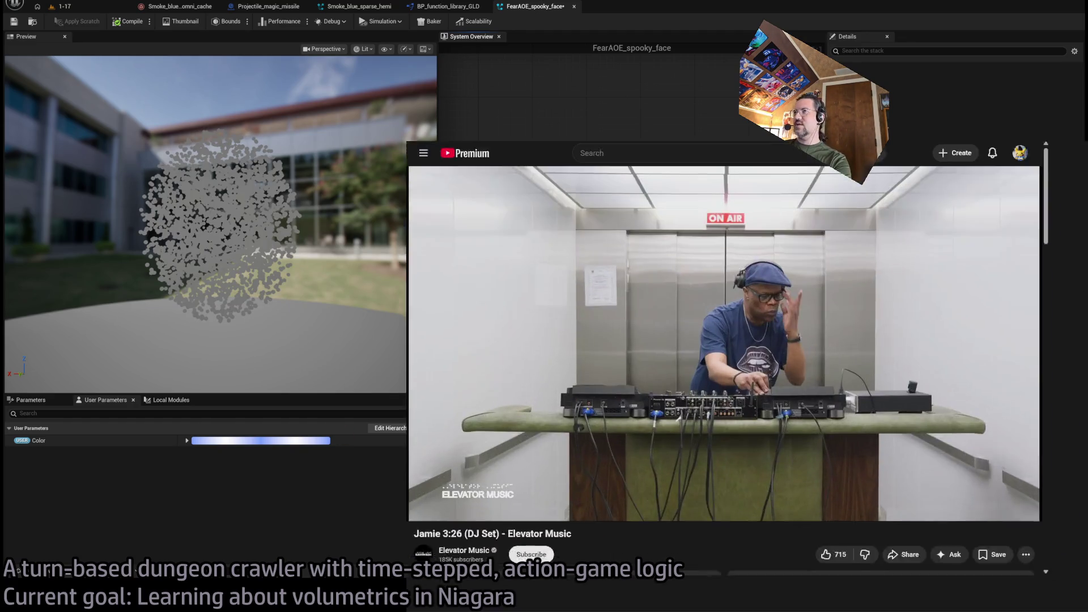
Find the streamer's Twitch channel, play yesterday's game-dev VOD, and skip ahead to about 3:42
{"action": "key", "text": "ctrl+l"}
{"action": "type", "text": "aug16th"}
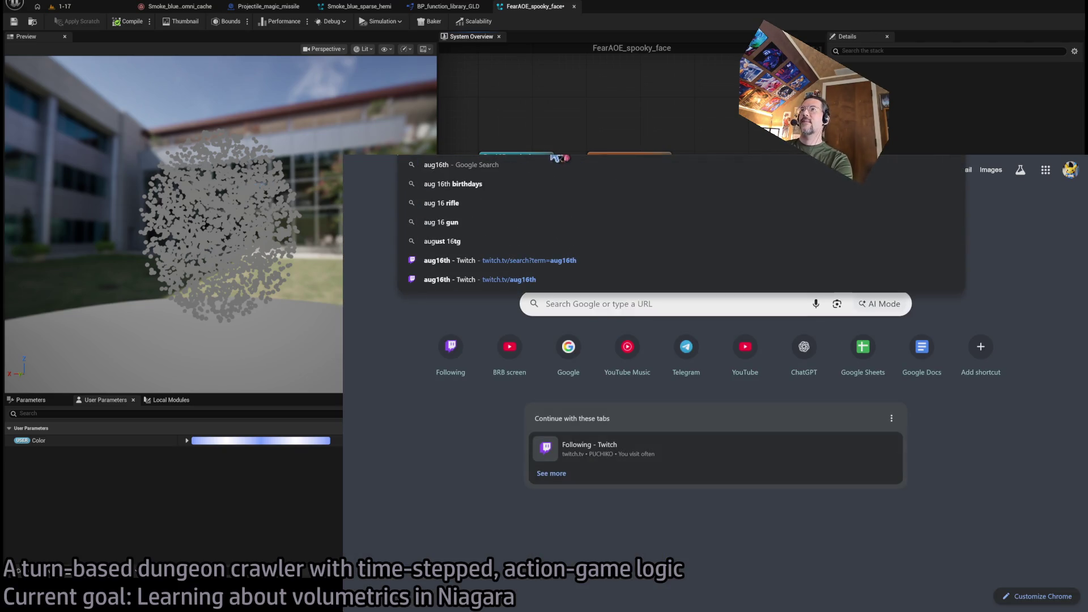
{"action": "left_click", "coordinate": [589, 280]}
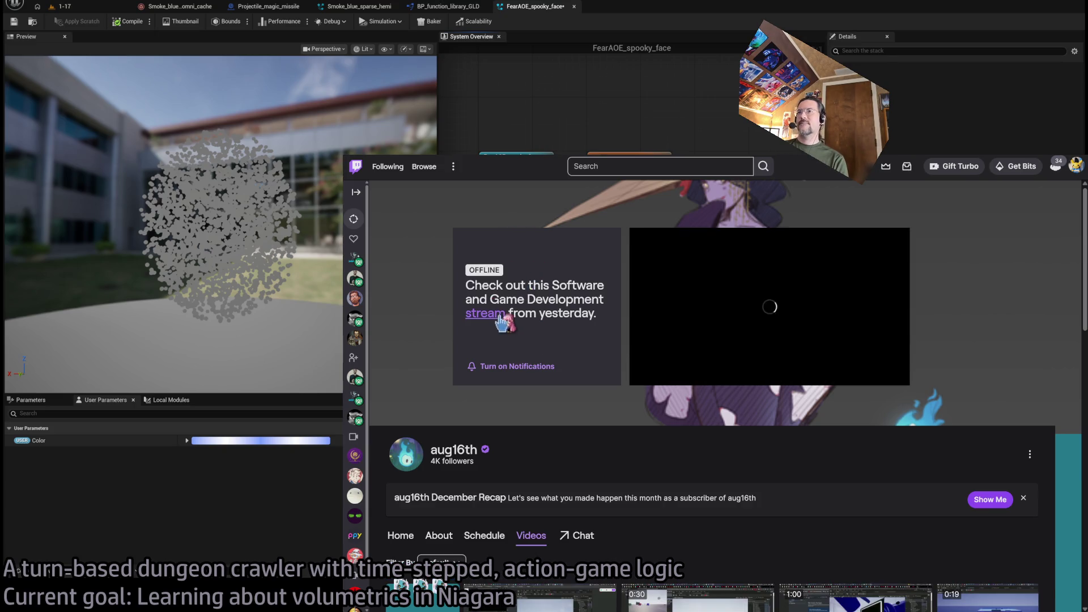
{"action": "left_click", "coordinate": [487, 314]}
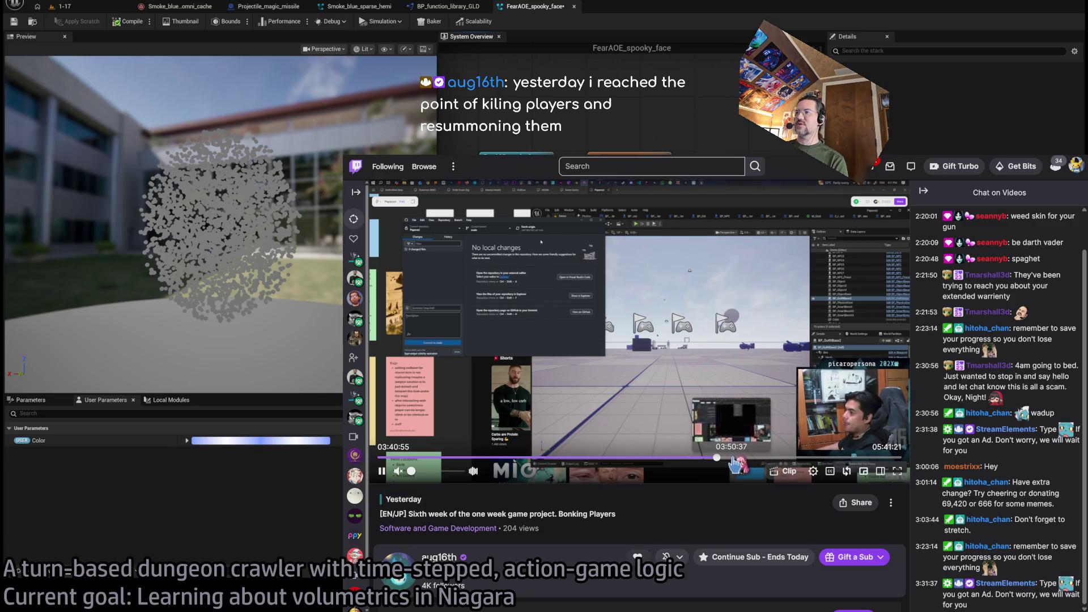
{"action": "left_click", "coordinate": [719, 457]}
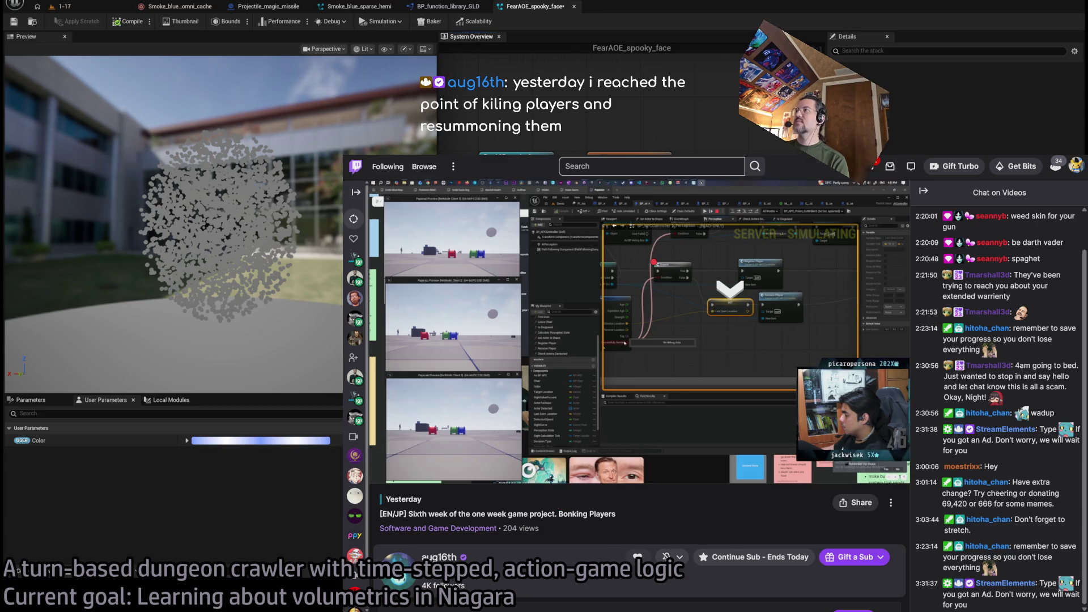
Return to Unreal and show SmokeSource's Shape Location sphere settings, including Transform Order
{"action": "key", "text": "ctrl+Tab"}
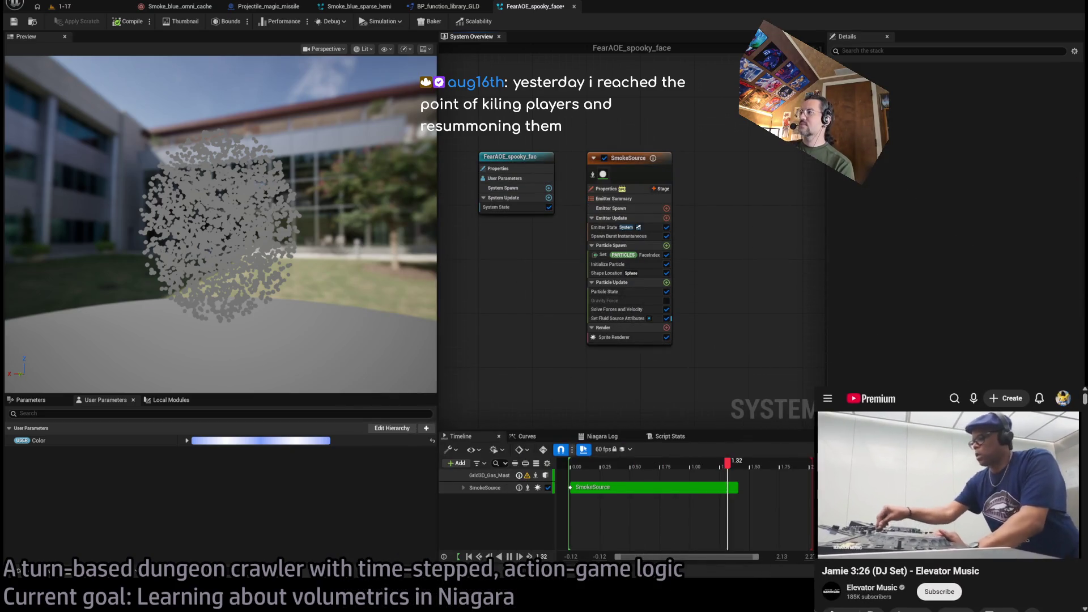
{"action": "mouse_move", "coordinate": [878, 510]}
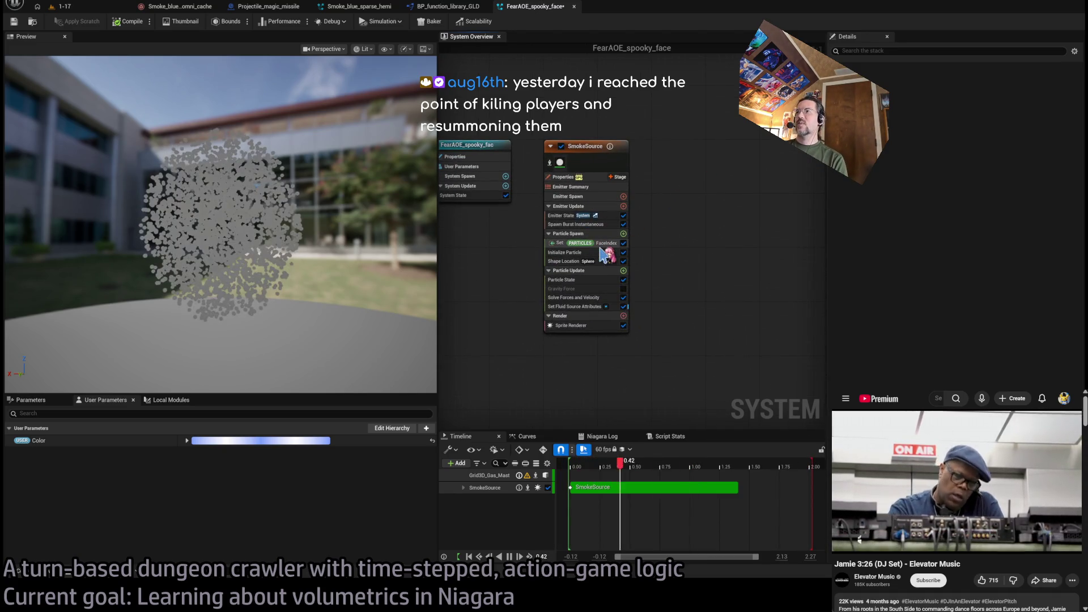
{"action": "left_click", "coordinate": [601, 259]}
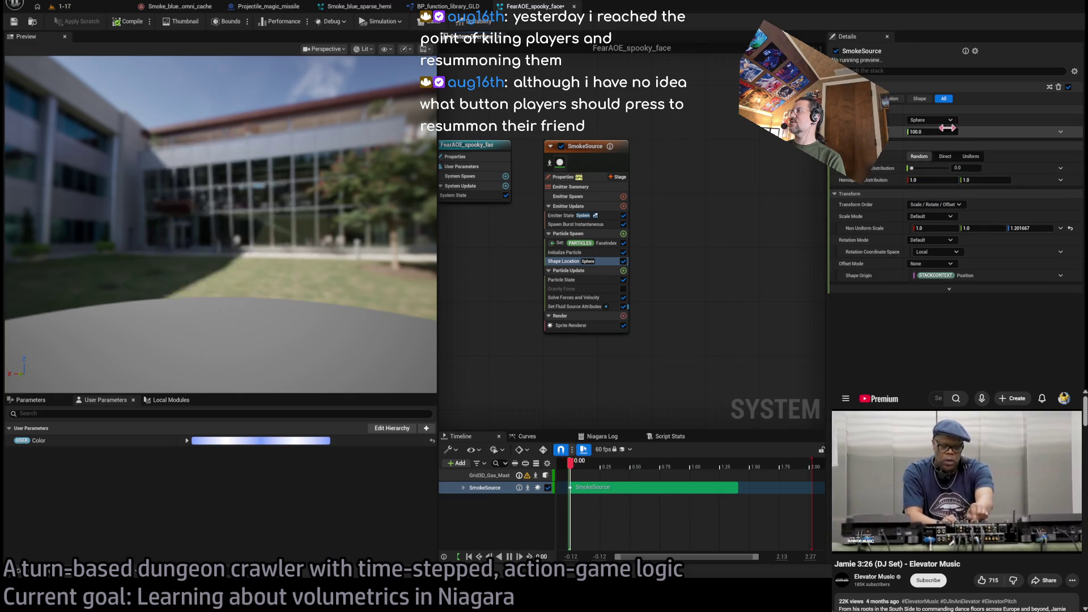
{"action": "left_click", "coordinate": [953, 208]}
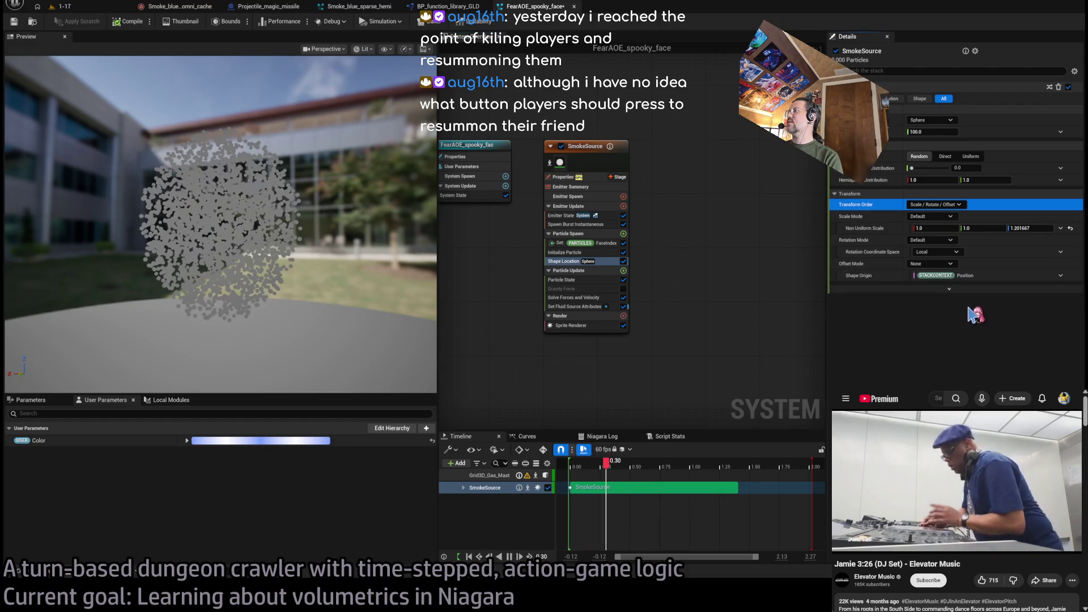
Enable a Shape Location offset drawn from a vector array, sampled by Direct Set index
{"action": "left_click", "coordinate": [932, 264]}
{"action": "left_click", "coordinate": [929, 282]}
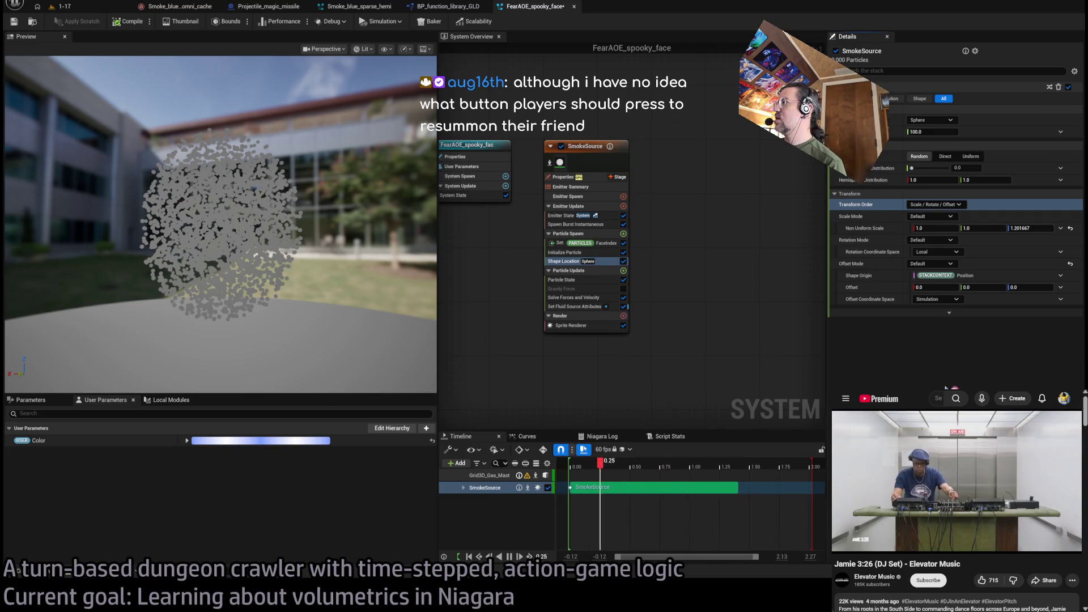
{"action": "left_click", "coordinate": [950, 309]}
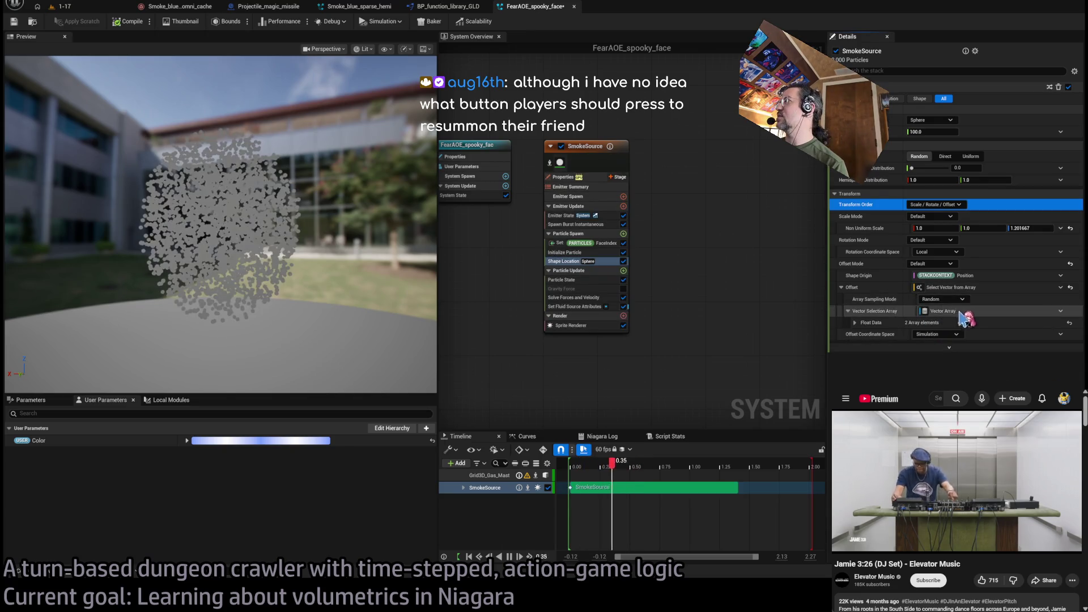
{"action": "left_click", "coordinate": [854, 323]}
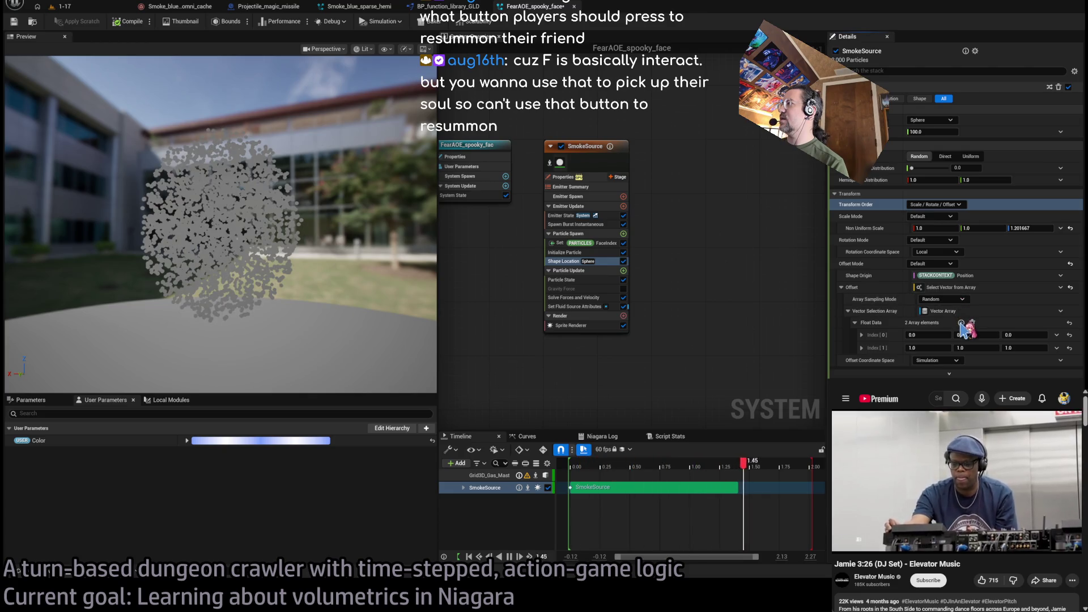
{"action": "left_click", "coordinate": [942, 299]}
{"action": "left_click", "coordinate": [935, 319]}
Grow the offset array to four entries and drag-adjust the Index[1] X value
{"action": "left_click", "coordinate": [960, 347]}
{"action": "left_click", "coordinate": [961, 346]}
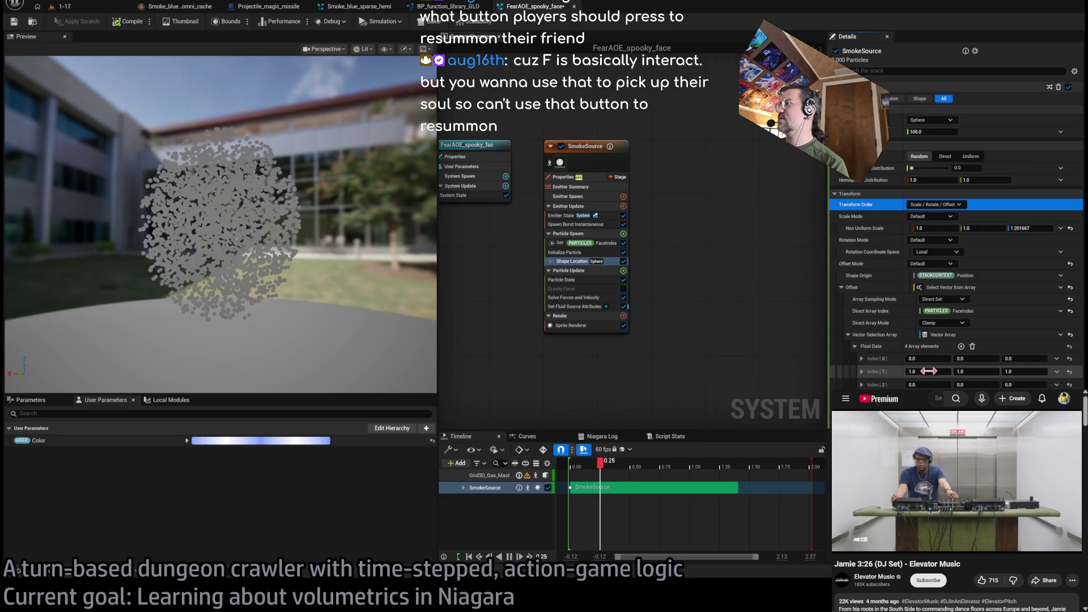
{"action": "left_click_drag", "start_coordinate": [928, 371], "coordinate": [963, 371]}
{"action": "mouse_move", "coordinate": [340, 272]}
{"action": "left_mouse_down"}
{"action": "mouse_move", "coordinate": [390, 275]}
{"action": "mouse_move", "coordinate": [329, 244]}
{"action": "mouse_move", "coordinate": [332, 272]}
{"action": "left_mouse_up"}
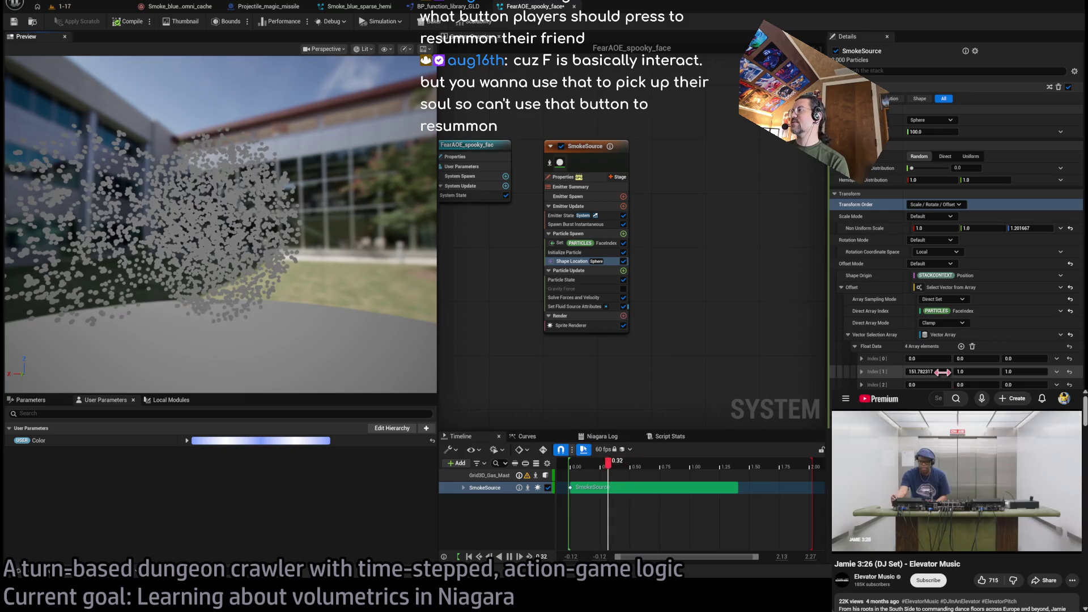
{"action": "mouse_move", "coordinate": [943, 372]}
{"action": "left_mouse_down"}
{"action": "mouse_move", "coordinate": [929, 372]}
{"action": "mouse_move", "coordinate": [945, 368]}
{"action": "left_mouse_up"}
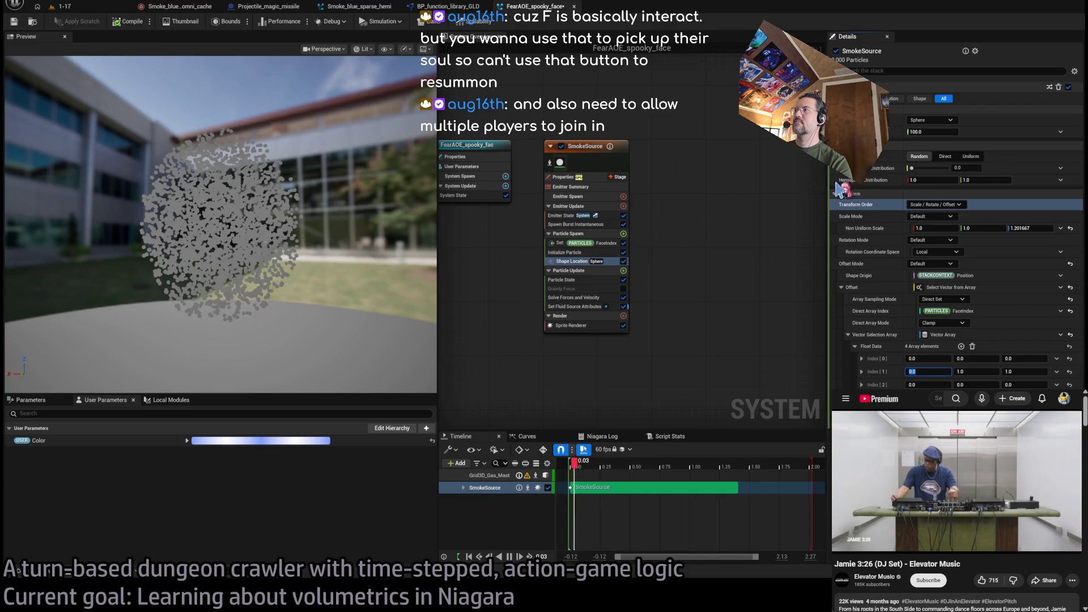
{"action": "left_click", "coordinate": [566, 252]}
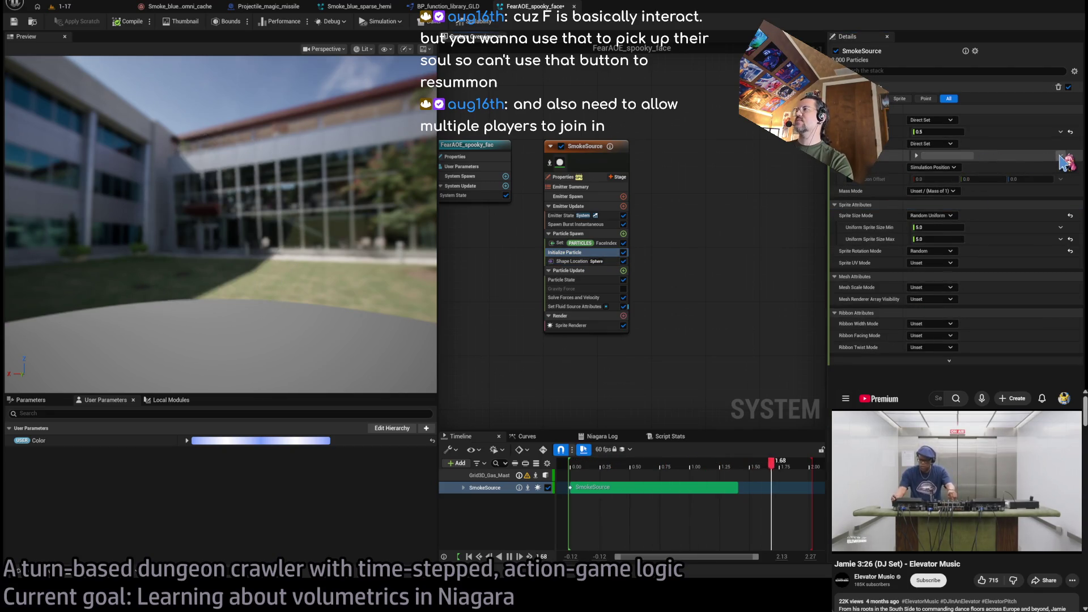
Set Initialize Particle Color to Select Linear Color from Array, indexed by Particles FaceIndex, and expand Color Data
{"action": "left_click", "coordinate": [1063, 157]}
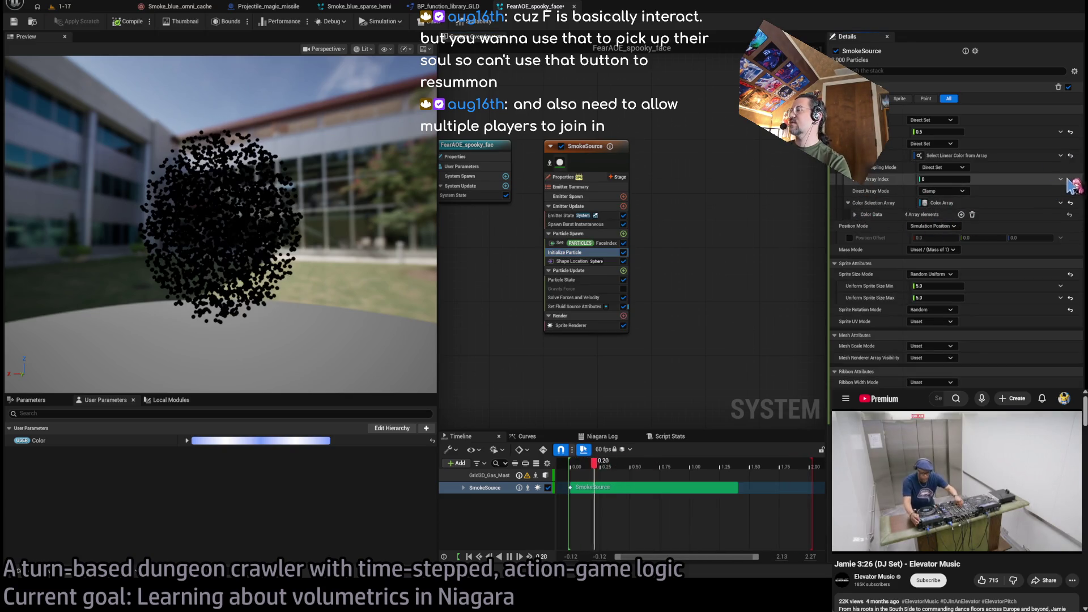
{"action": "left_click_drag", "start_coordinate": [961, 250], "coordinate": [935, 179]}
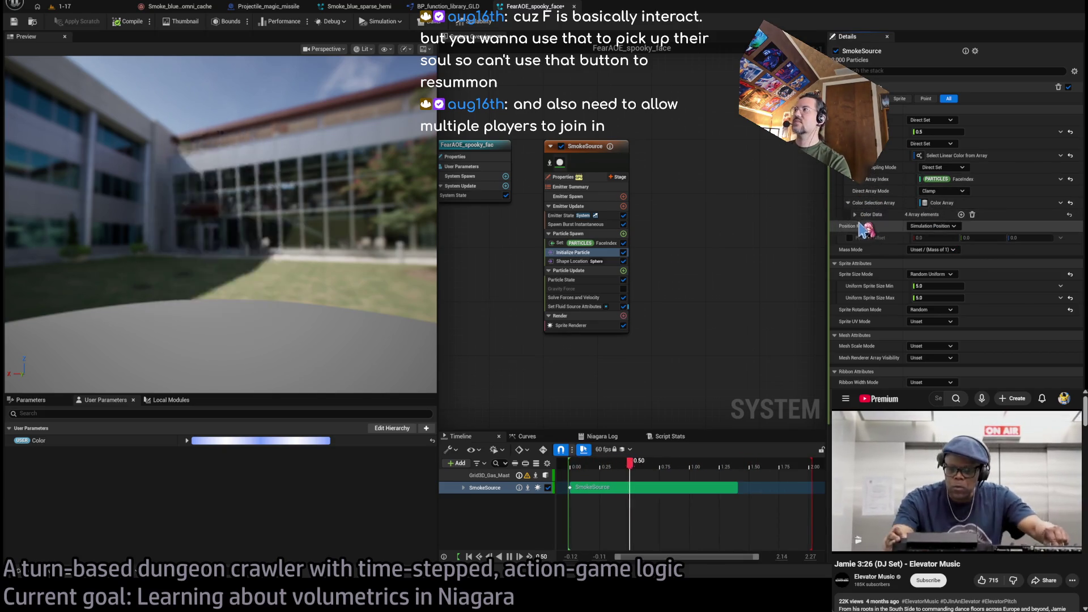
{"action": "left_click", "coordinate": [855, 214]}
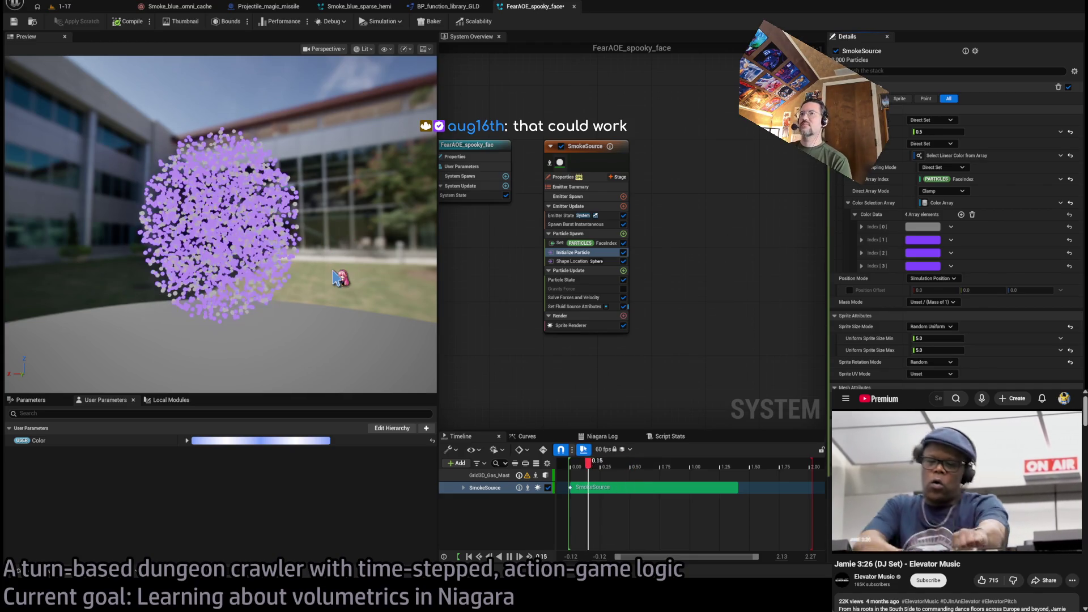
Orbit the preview to view the purple particle sphere
{"action": "mouse_move", "coordinate": [318, 278]}
{"action": "left_mouse_down"}
{"action": "mouse_move", "coordinate": [284, 278]}
{"action": "mouse_move", "coordinate": [437, 260]}
{"action": "left_mouse_up"}
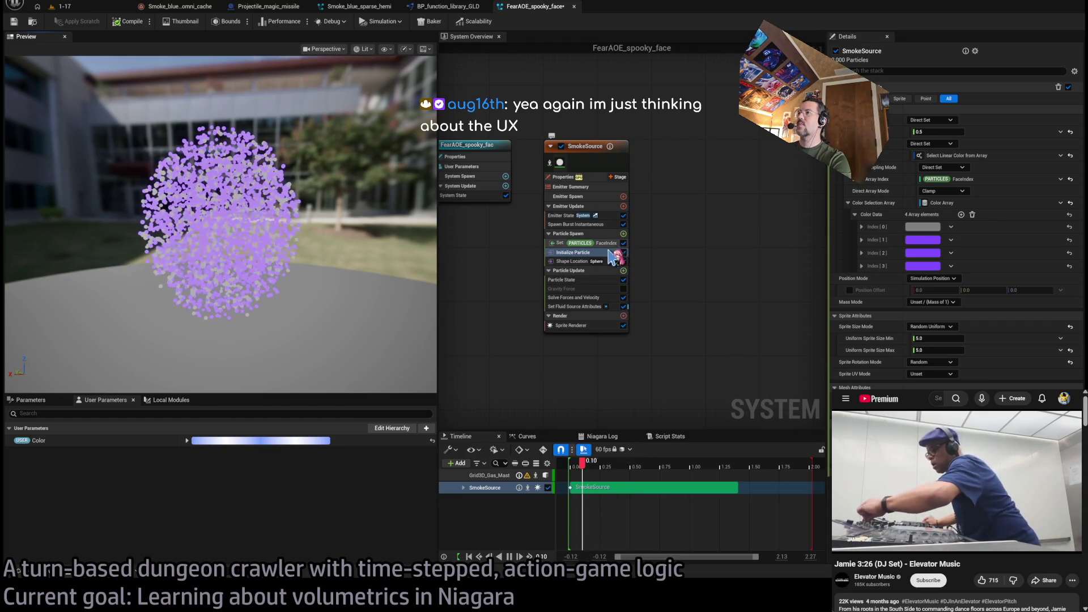
Restore the float-array sphere radius, add entries, and enter 100 and 50 for the first two
{"action": "left_click", "coordinate": [583, 261]}
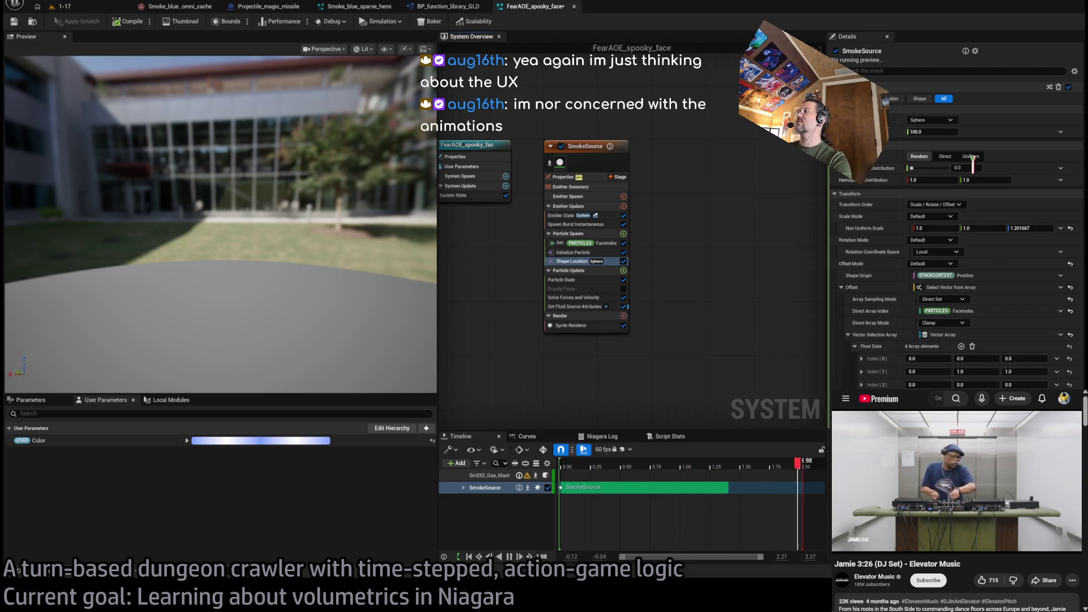
{"action": "key", "text": "ctrl+z"}
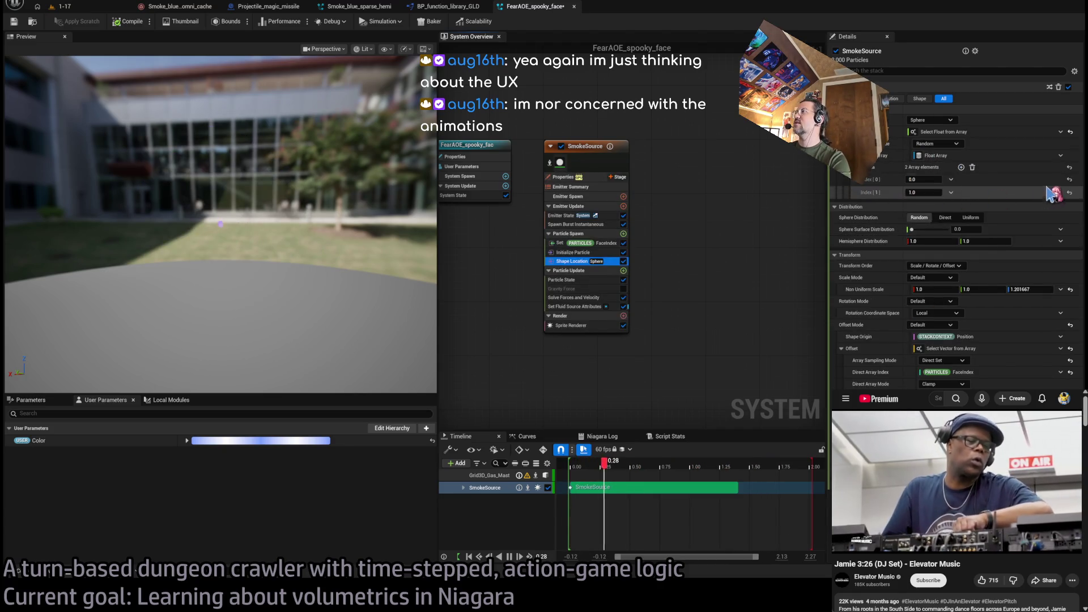
{"action": "left_click", "coordinate": [961, 168]}
{"action": "left_click", "coordinate": [961, 168]}
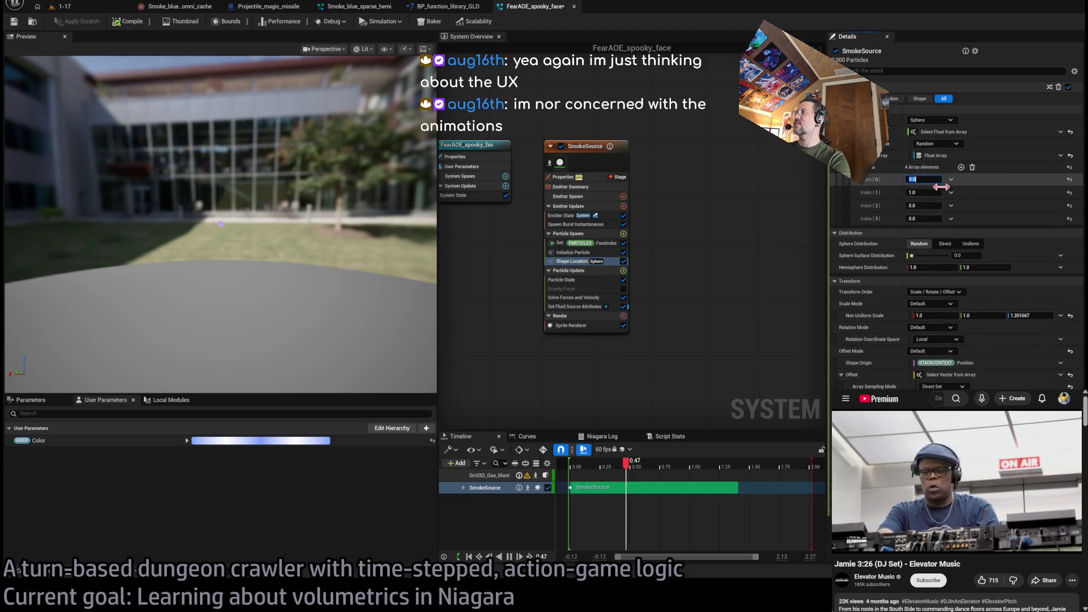
{"action": "left_click", "coordinate": [925, 179]}
{"action": "type", "text": "100"}
{"action": "key", "text": "Return"}
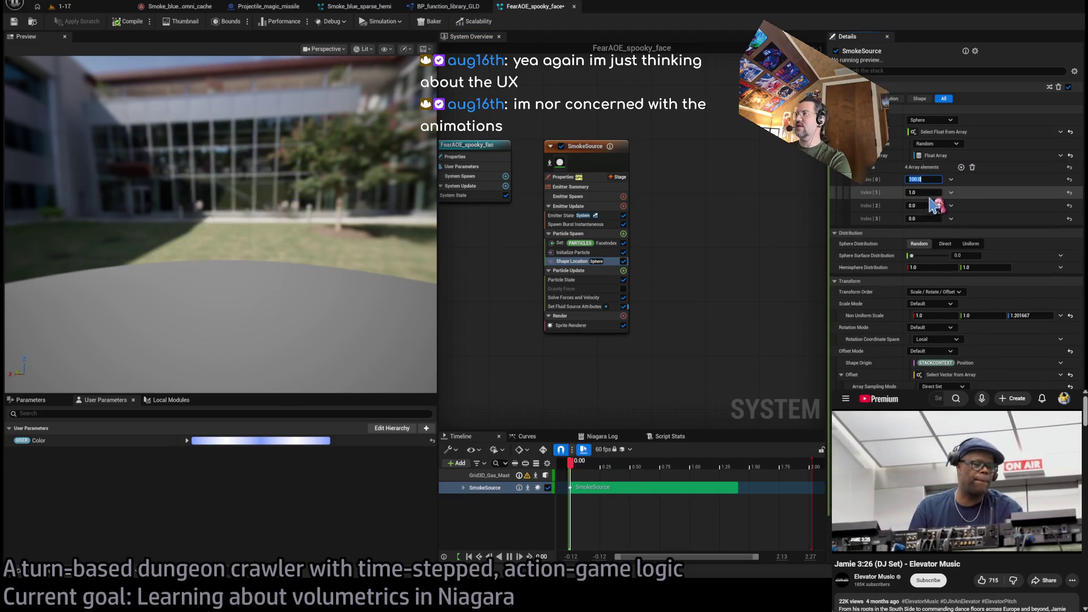
{"action": "left_click", "coordinate": [931, 192]}
{"action": "type", "text": "50"}
{"action": "key", "text": "Return"}
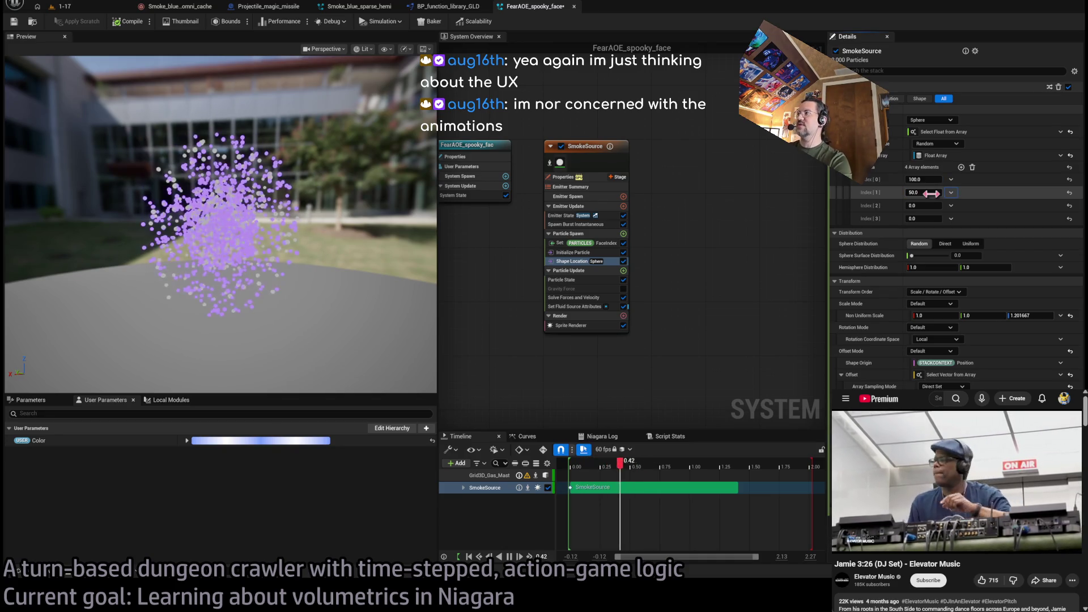
Enter a third radius, then delete the array entries and reset Sphere Radius to default 100
{"action": "left_click", "coordinate": [938, 206]}
{"action": "type", "text": "5"}
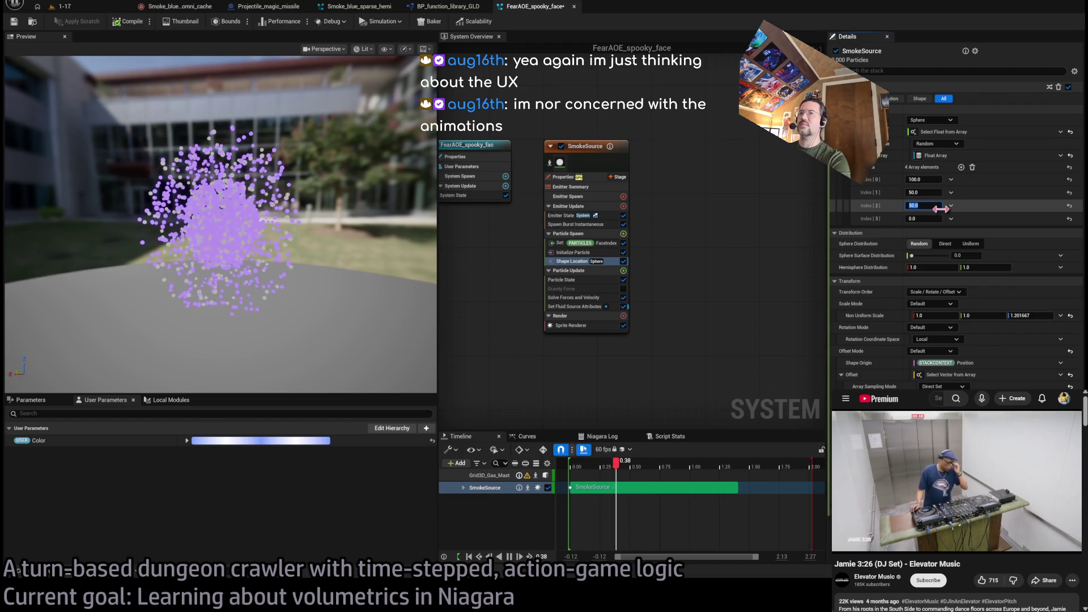
{"action": "left_click", "coordinate": [937, 218]}
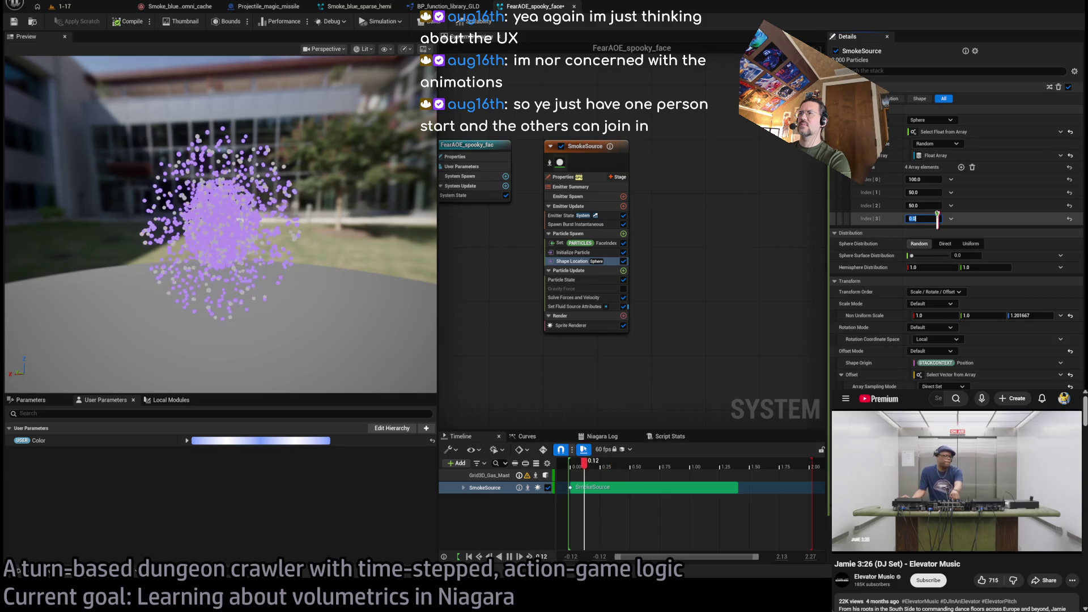
{"action": "left_click", "coordinate": [973, 167]}
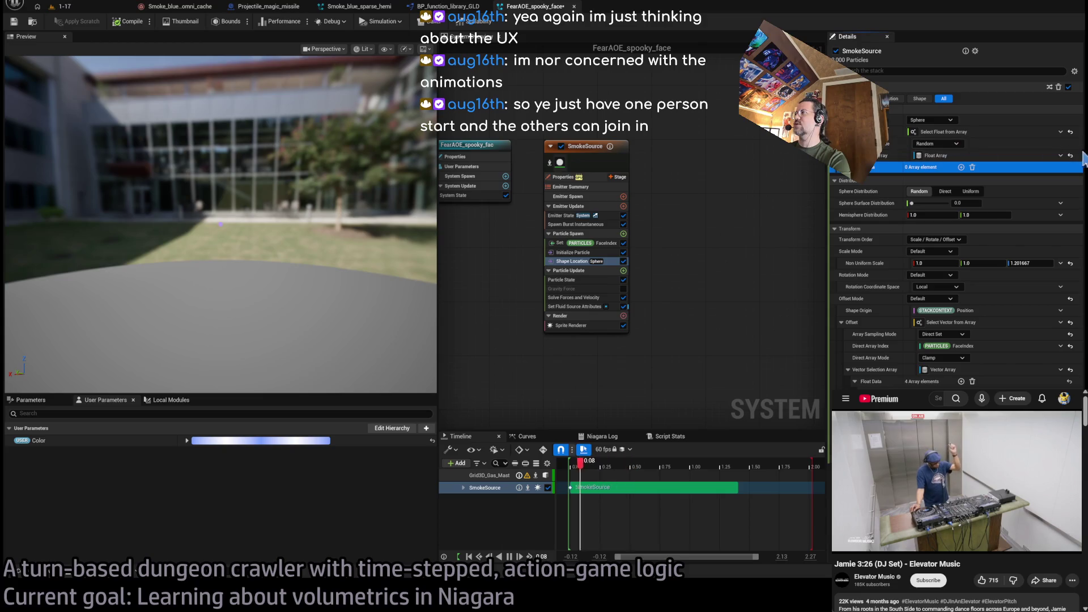
{"action": "left_click", "coordinate": [1071, 132]}
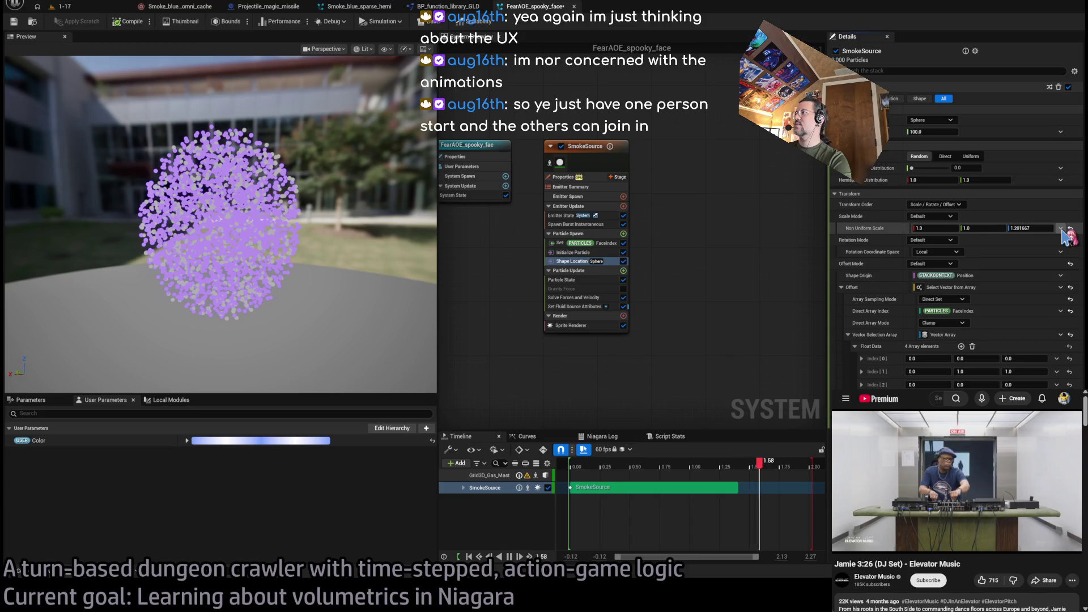
Set Non Uniform Scale to Select Vector from Array (Random) and make the first entry 1, 1, 1.25
{"action": "left_click", "coordinate": [1062, 229]}
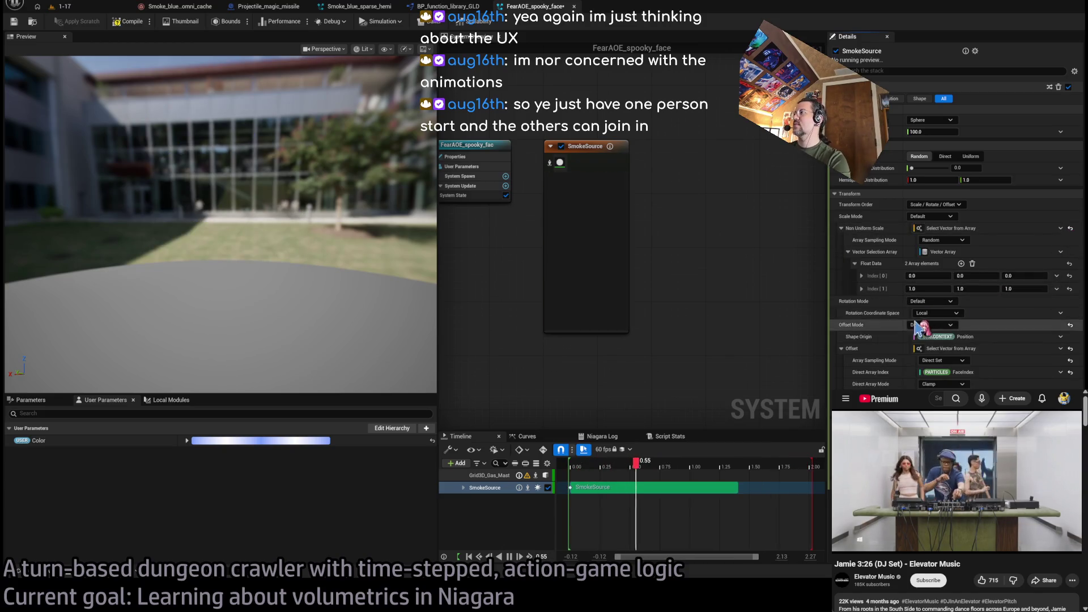
{"action": "double_click", "coordinate": [961, 264]}
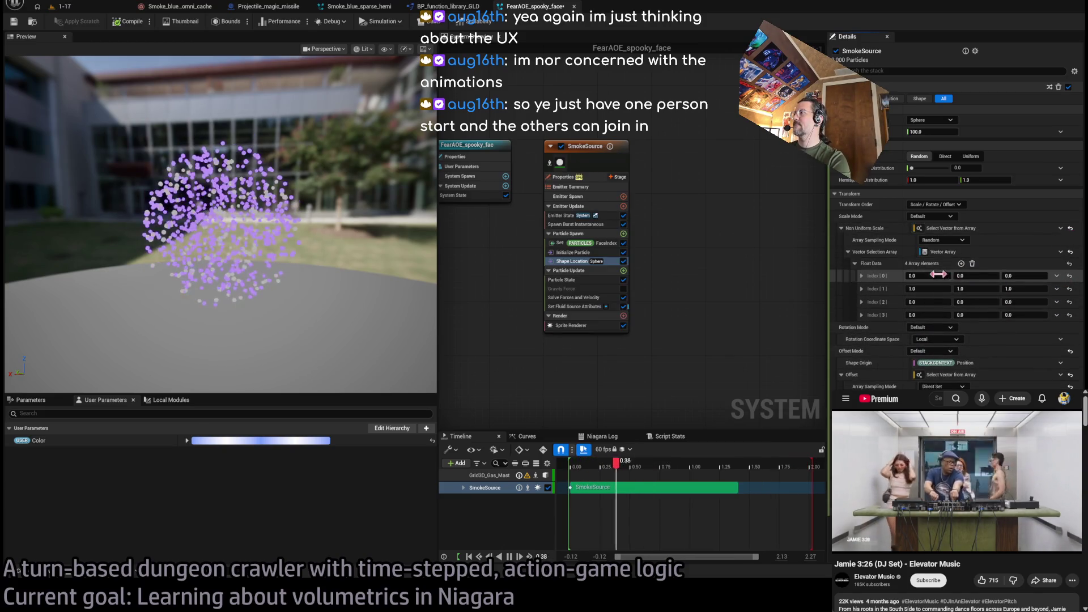
{"action": "type", "text": "1"}
{"action": "left_click", "coordinate": [1018, 276]}
{"action": "type", "text": "1"}
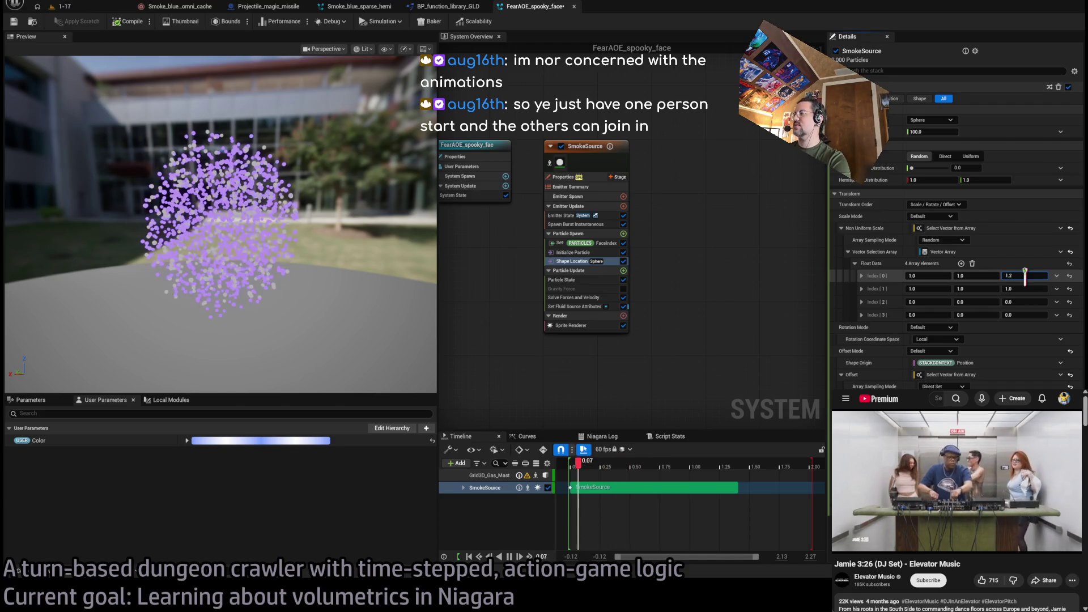
{"action": "key", "text": "BackSpace"}
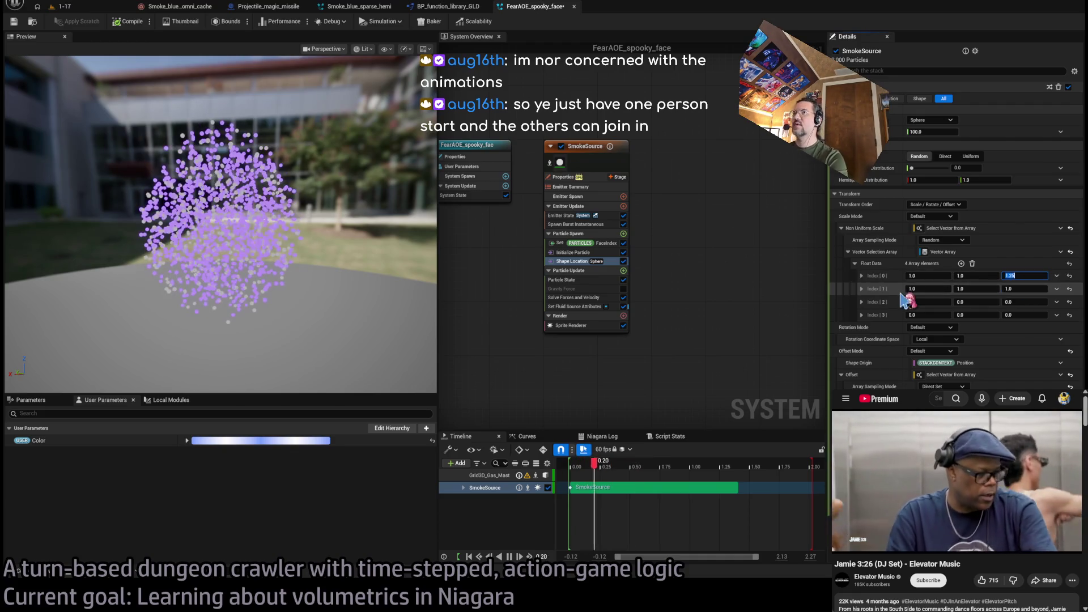
{"action": "left_click", "coordinate": [936, 289]}
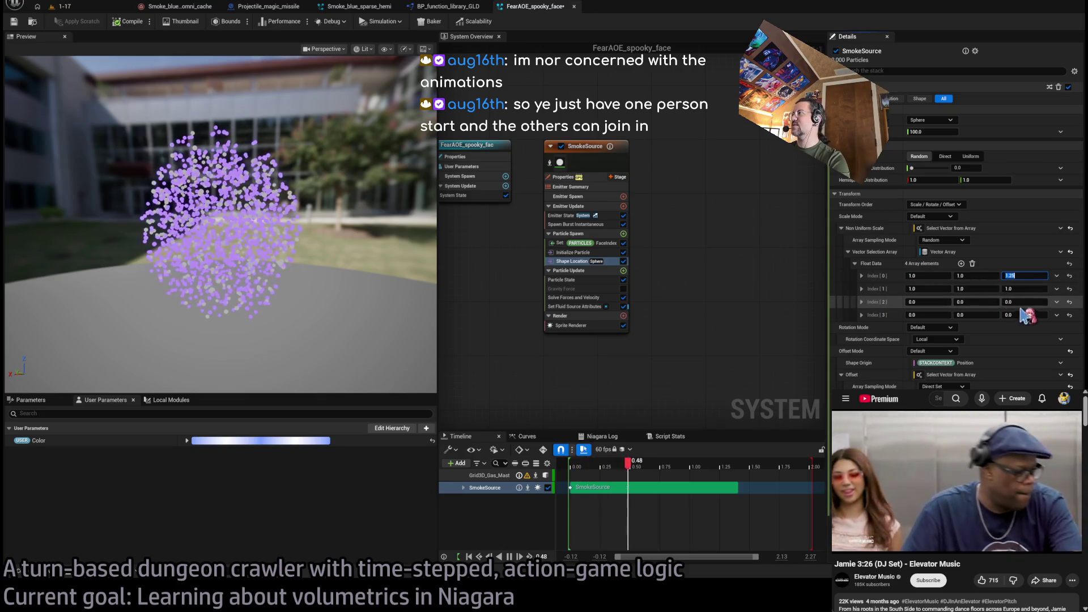
Enter 0.3, 0.3, 0.4 for the second and third scale entries and 2.0 for the fourth's X
{"action": "type", "text": "0.3"}
{"action": "key", "text": "Tab"}
{"action": "type", "text": "0.3"}
{"action": "key", "text": "Tab"}
{"action": "type", "text": "0.3"}
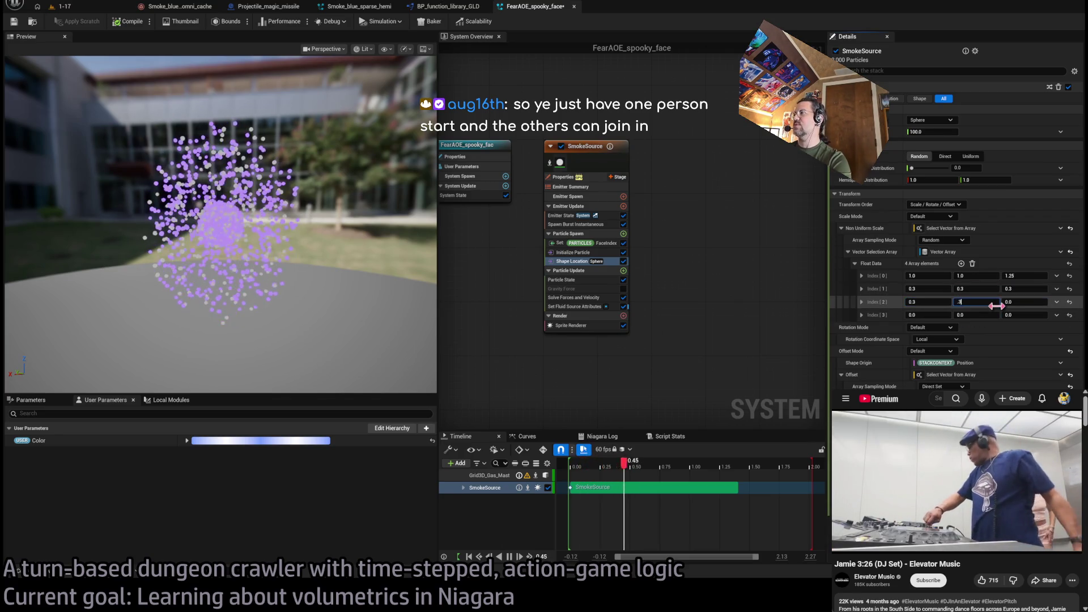
{"action": "key", "text": "Return"}
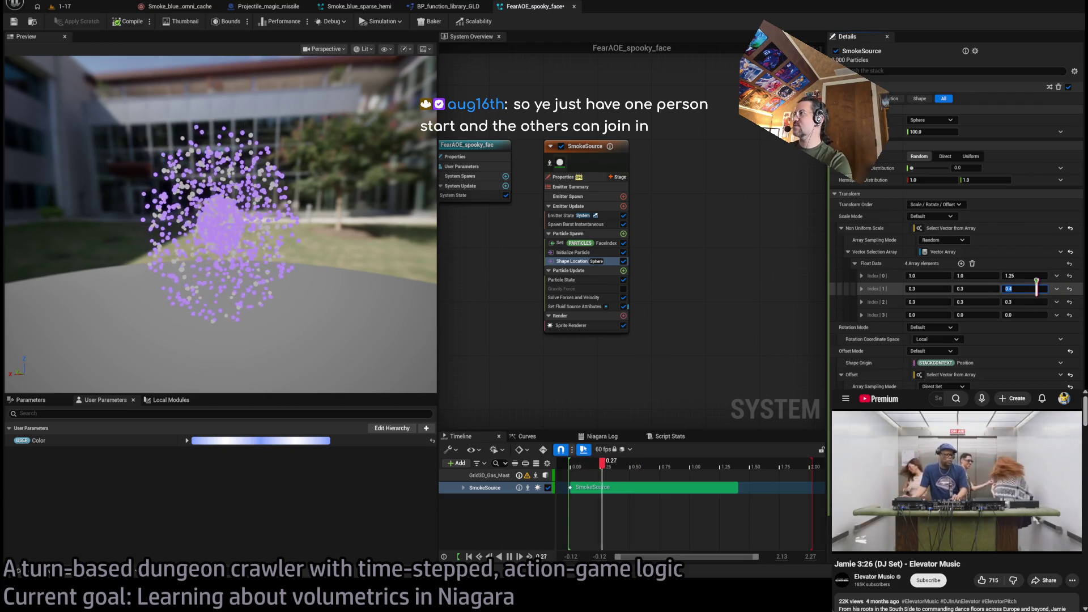
{"action": "left_click", "coordinate": [1017, 300]}
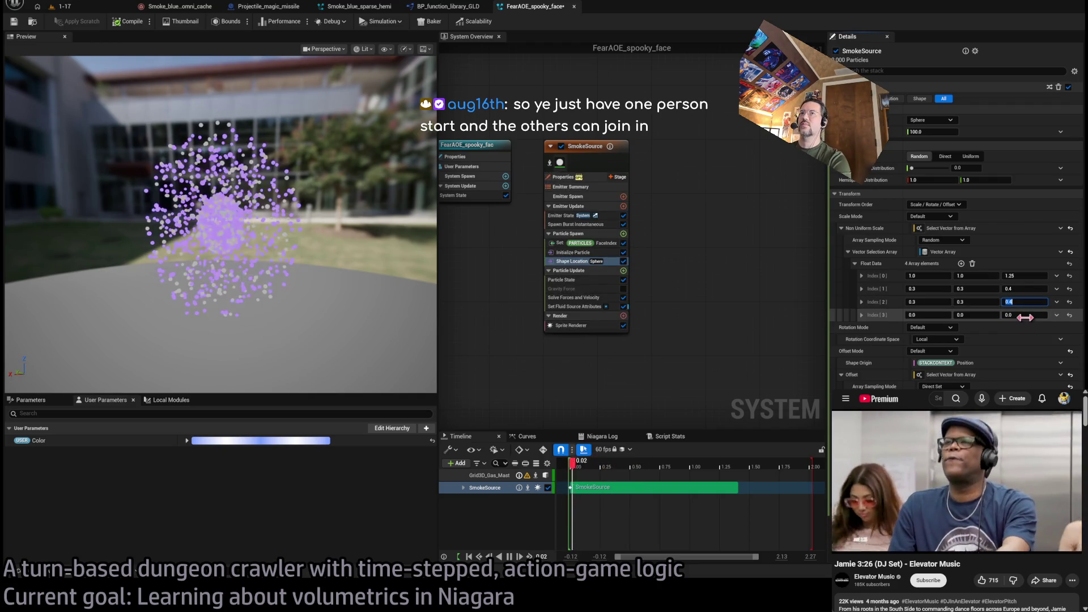
{"action": "left_click", "coordinate": [934, 315]}
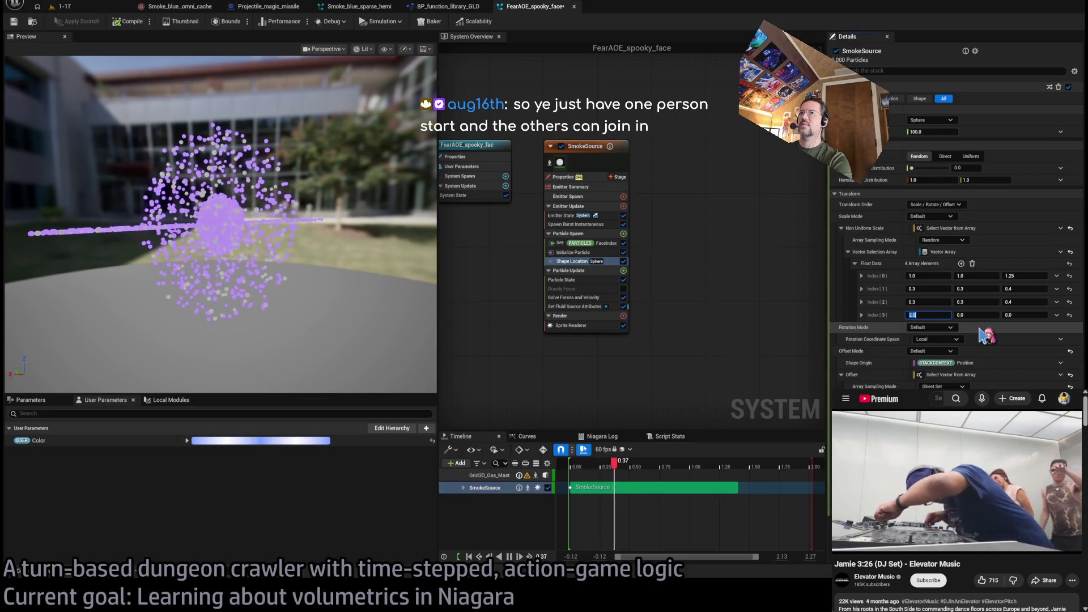
{"action": "key", "text": "Return"}
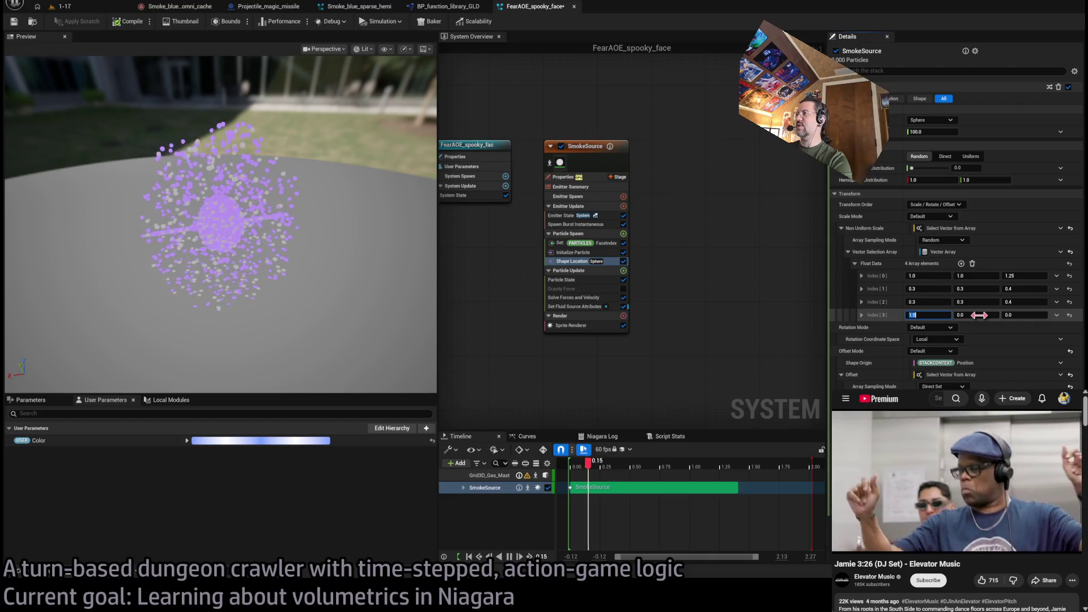
{"action": "left_click", "coordinate": [913, 315]}
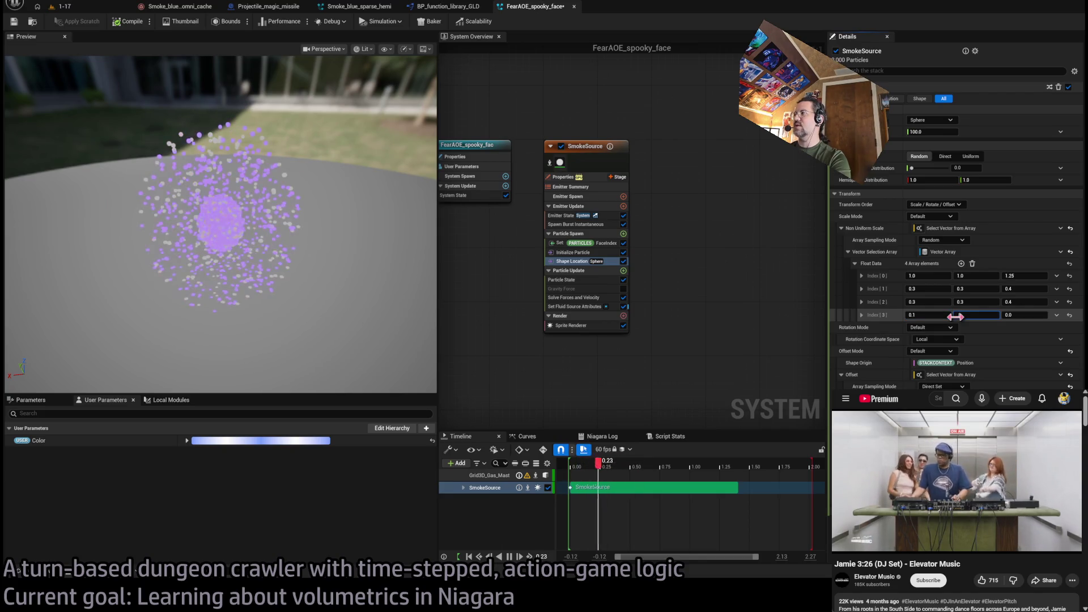
Set scale Index[3] to 0.1 / 0.577778 / 0.309989, then check the FaceIndex and Shape Location settings
{"action": "key", "text": "Return"}
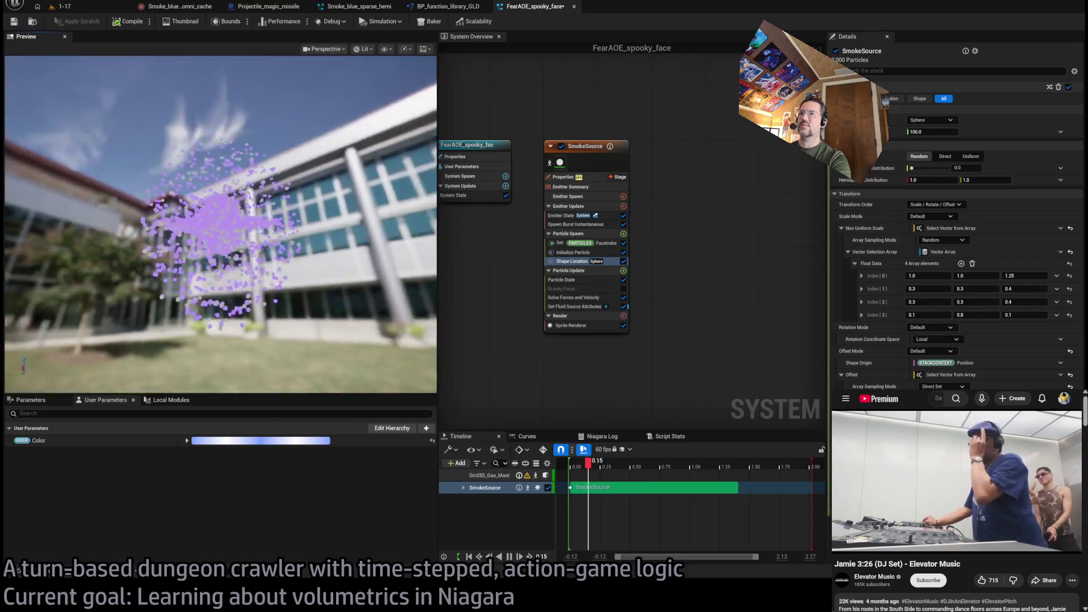
{"action": "left_click_drag", "start_coordinate": [221, 227], "coordinate": [261, 201]}
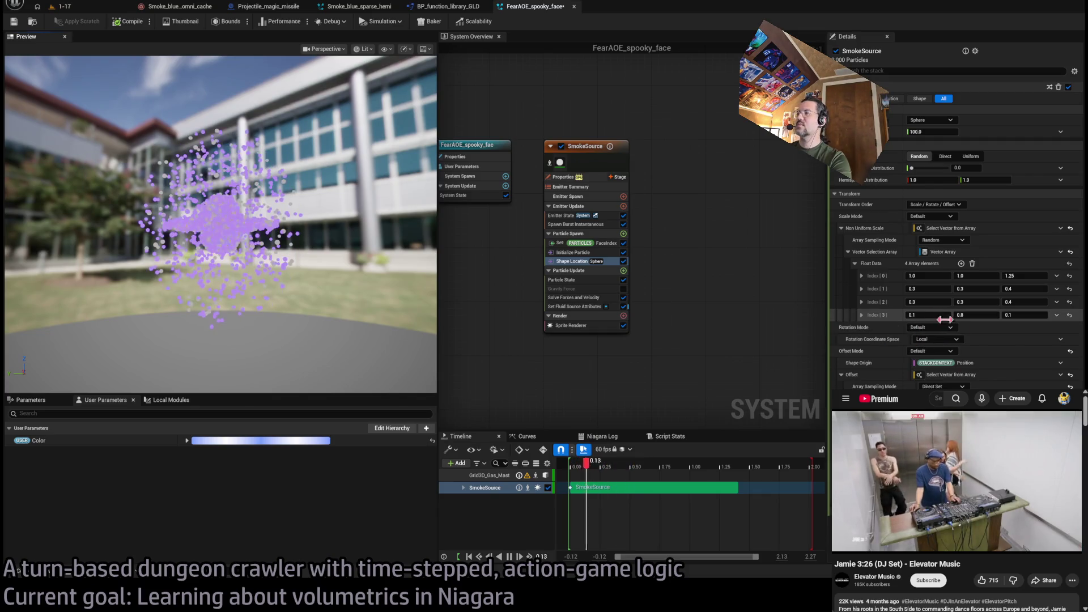
{"action": "left_click_drag", "start_coordinate": [976, 314], "coordinate": [998, 315]}
{"action": "left_click_drag", "start_coordinate": [927, 314], "coordinate": [952, 315]}
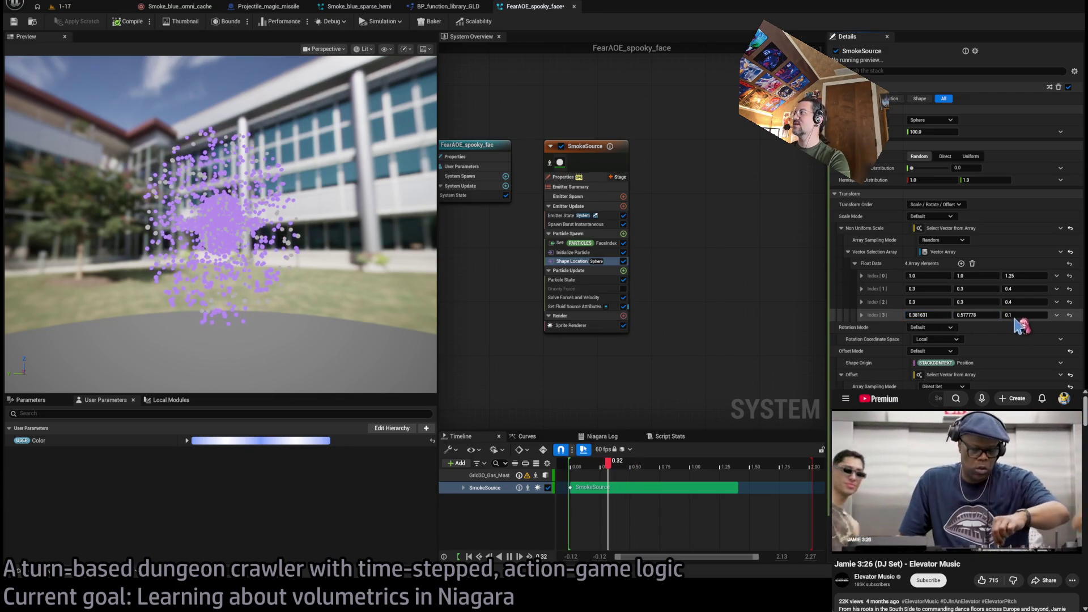
{"action": "key", "text": "ctrl+z"}
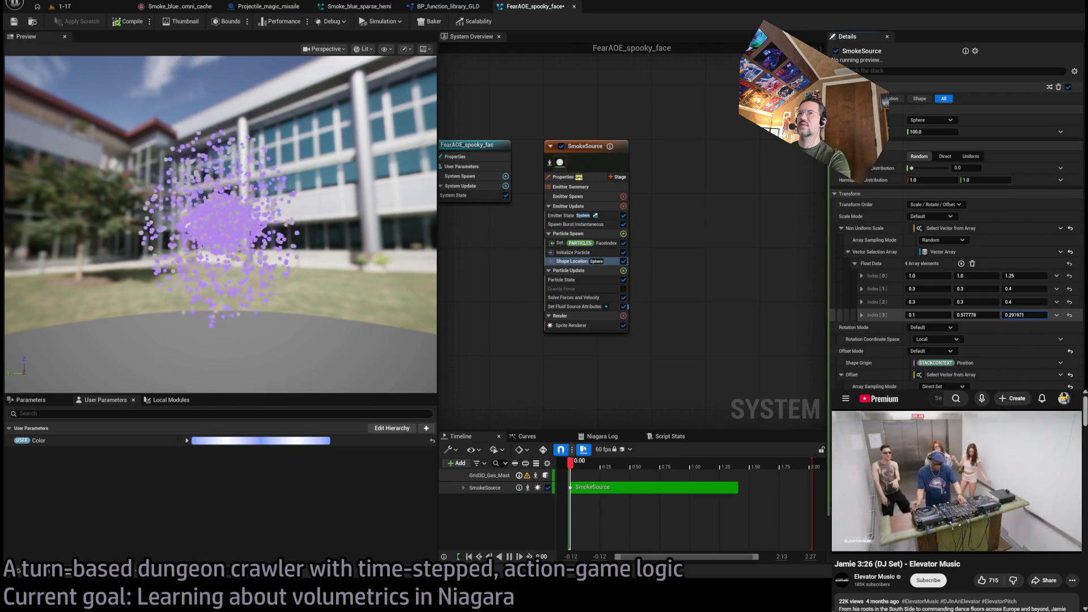
{"action": "left_click_drag", "start_coordinate": [1024, 314], "coordinate": [1037, 314]}
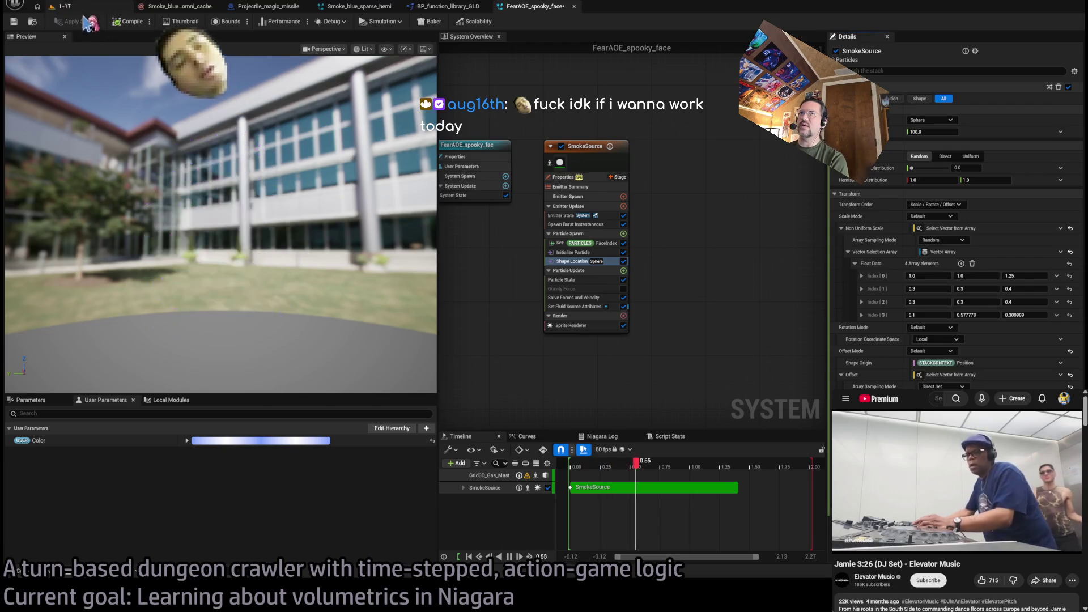
{"action": "left_click", "coordinate": [607, 242]}
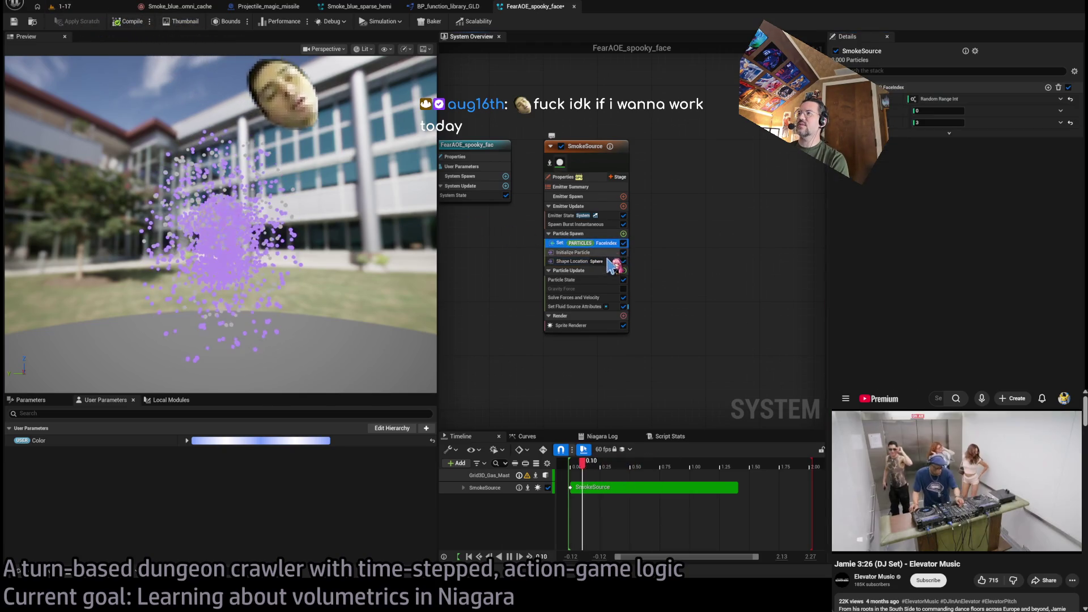
{"action": "left_click", "coordinate": [608, 263]}
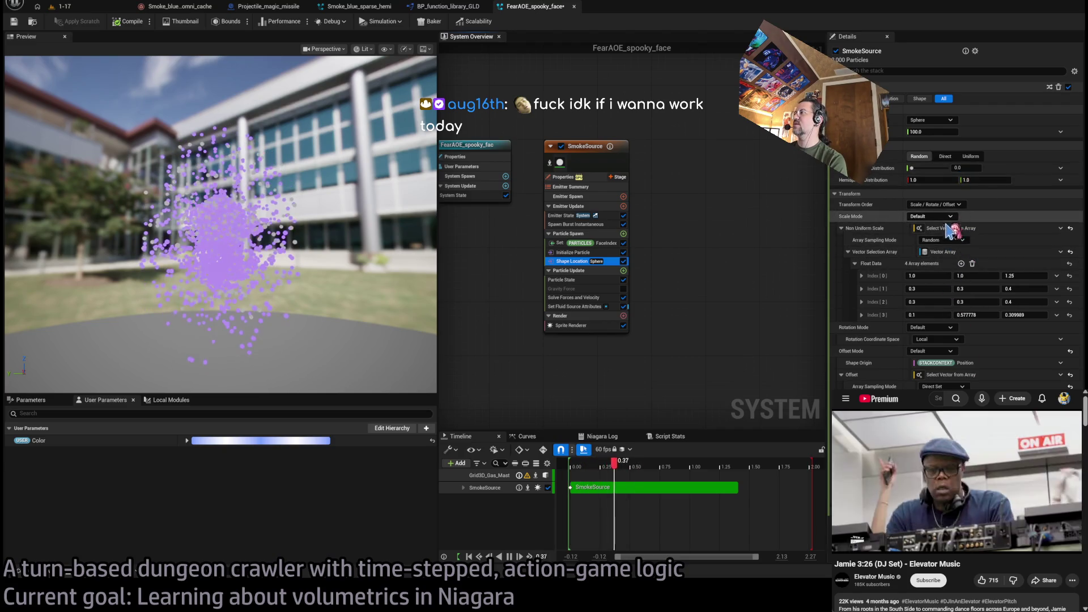
Switch scale array sampling to Direct Set, with Direct Array Index bound to Particles FaceIndex
{"action": "key", "text": "ctrl+z"}
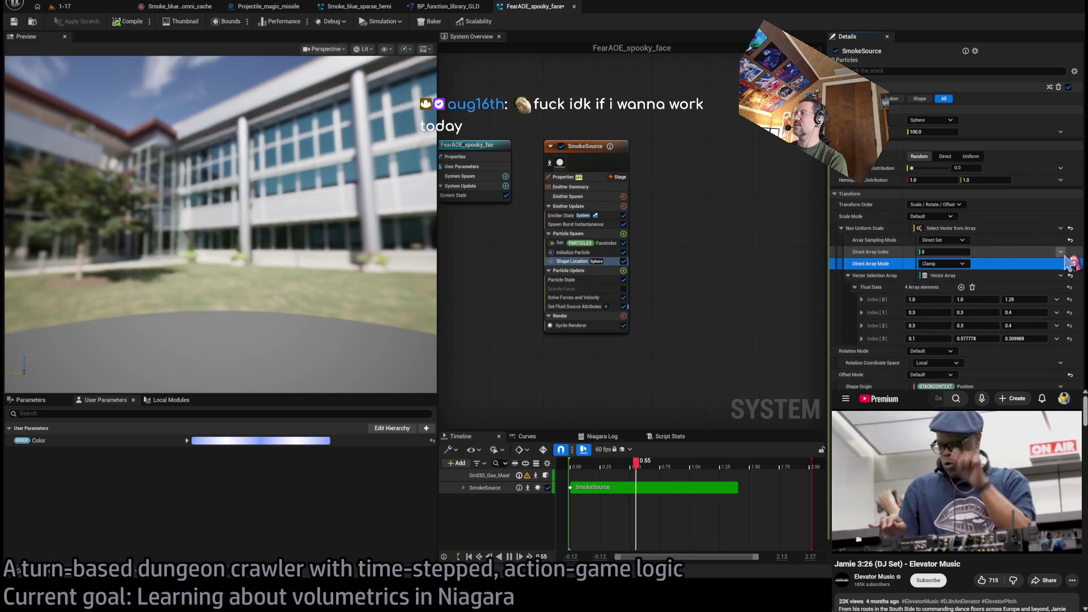
{"action": "key", "text": "ctrl+z"}
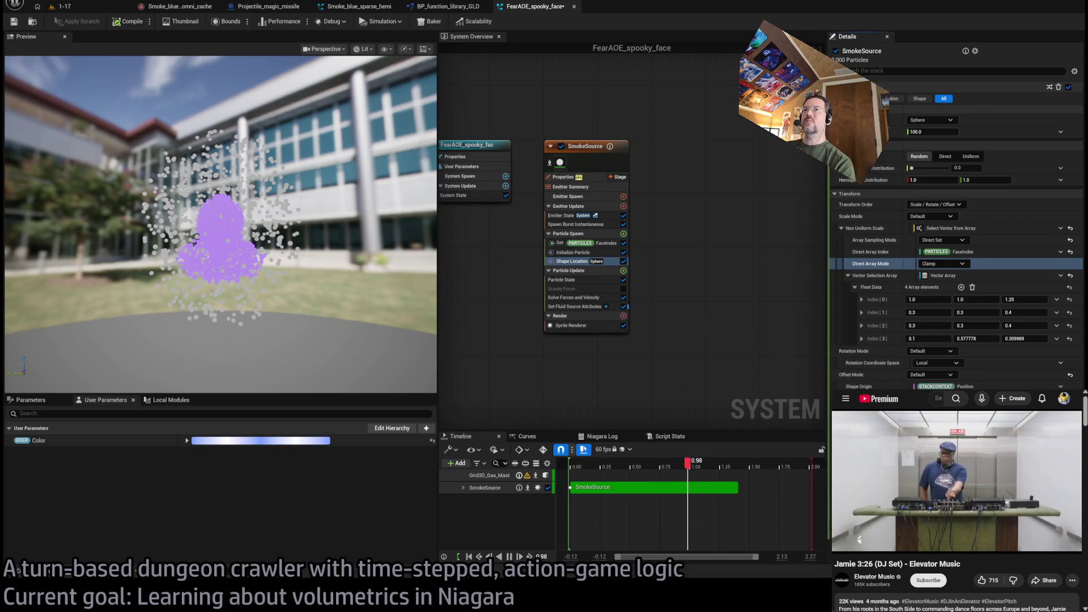
{"action": "left_click_drag", "start_coordinate": [459, 308], "coordinate": [525, 281]}
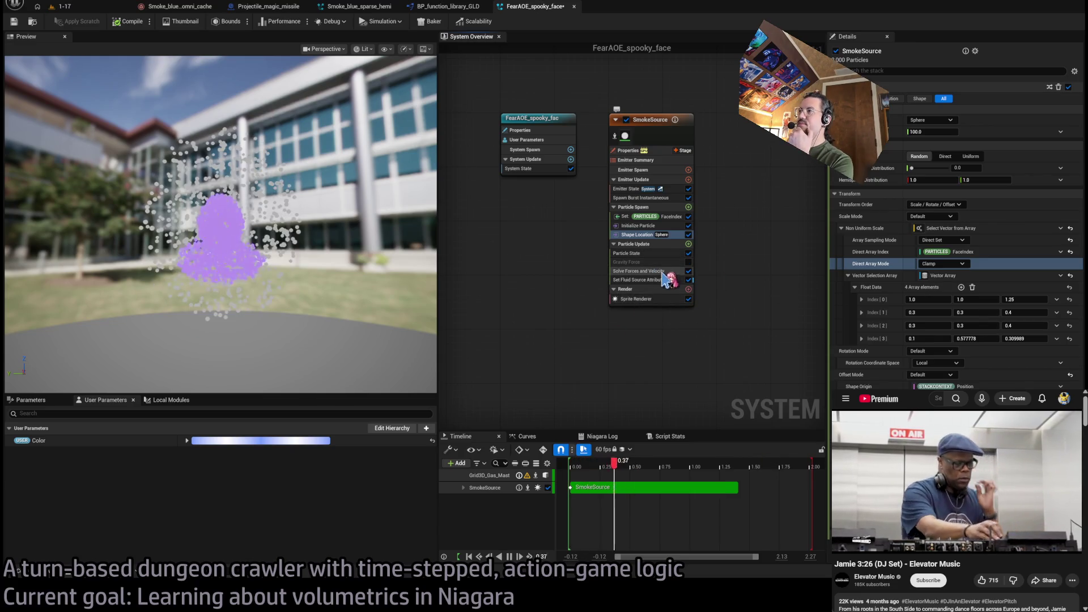
Review the Solve Forces and Velocity, Spawn Burst Instantaneous, Initialize Particle and Shape Location modules
{"action": "left_click", "coordinate": [657, 271]}
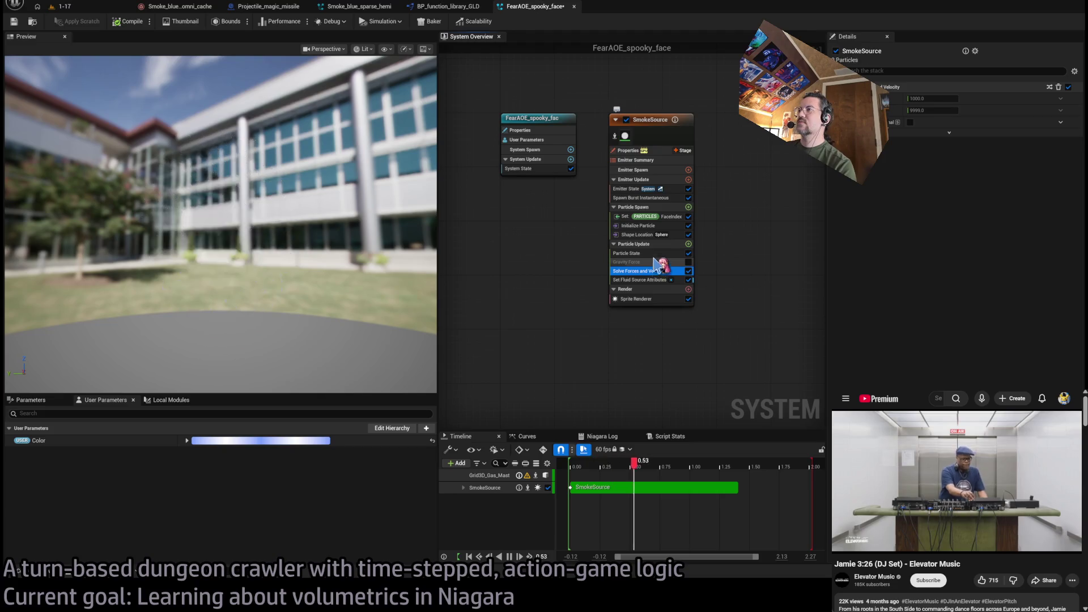
{"action": "left_click", "coordinate": [673, 198]}
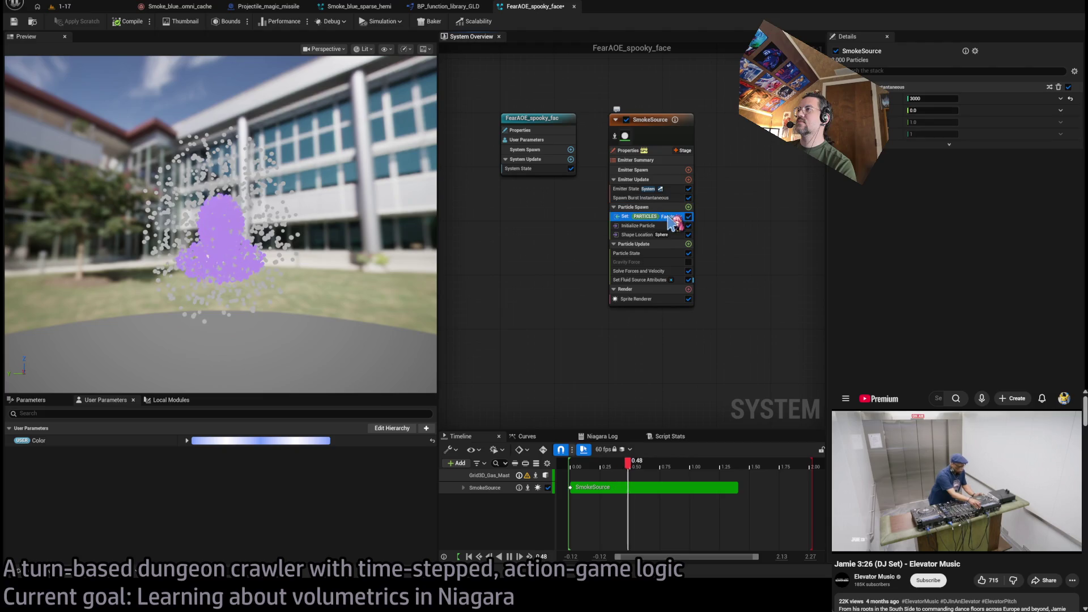
{"action": "left_click", "coordinate": [669, 226]}
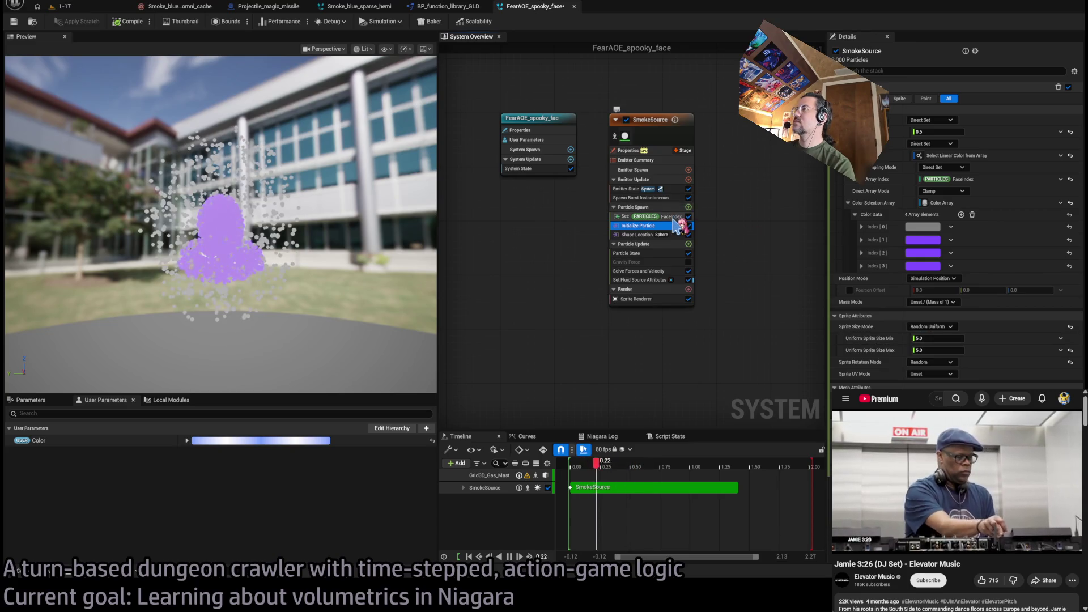
{"action": "left_click", "coordinate": [671, 235]}
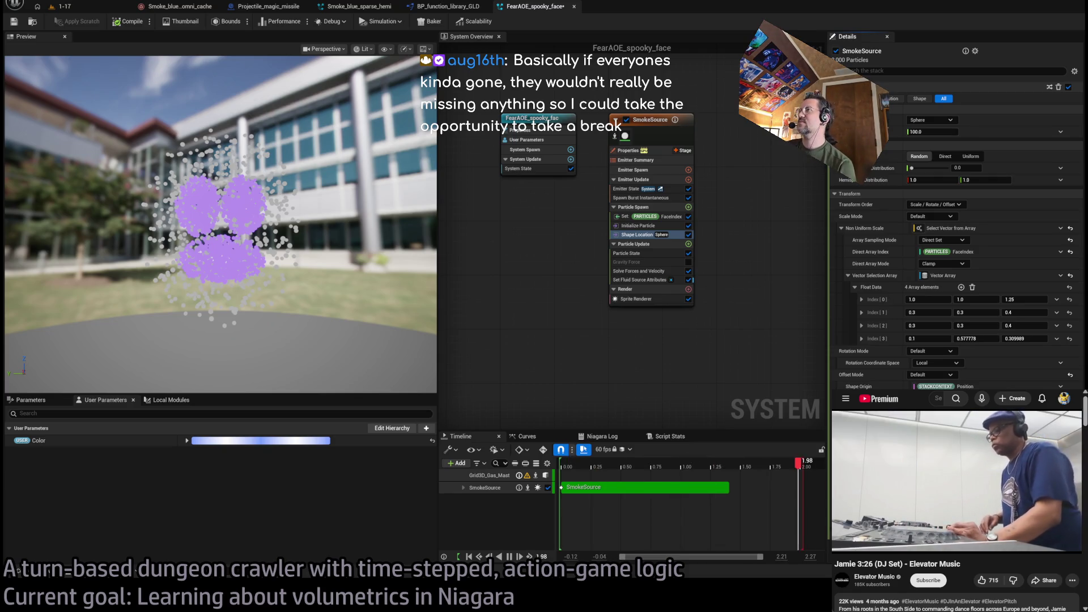
{"action": "left_click", "coordinate": [612, 259]}
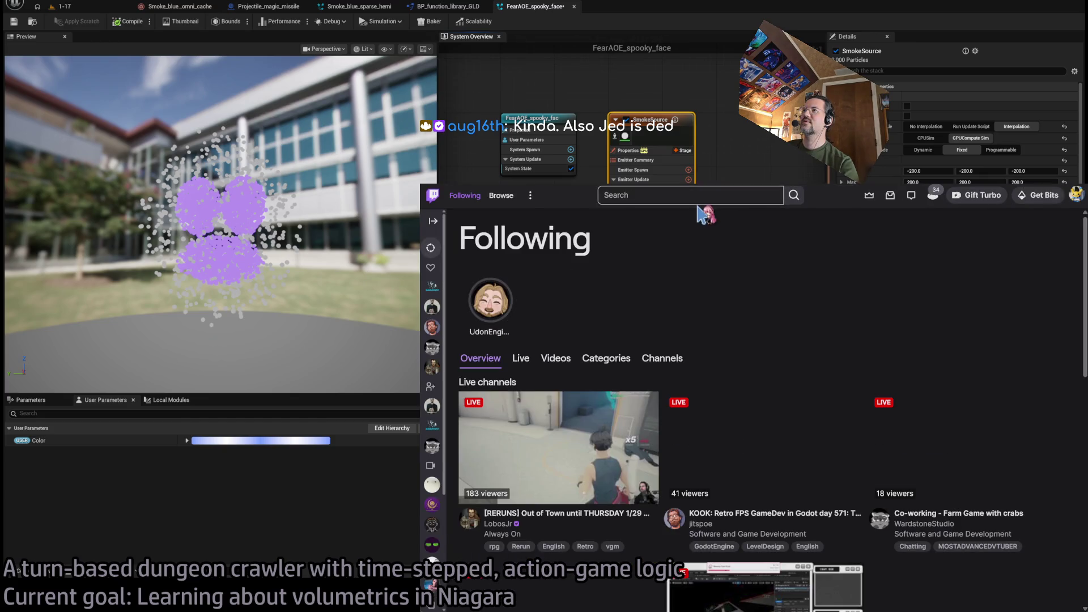
{"action": "left_click", "coordinate": [736, 196]}
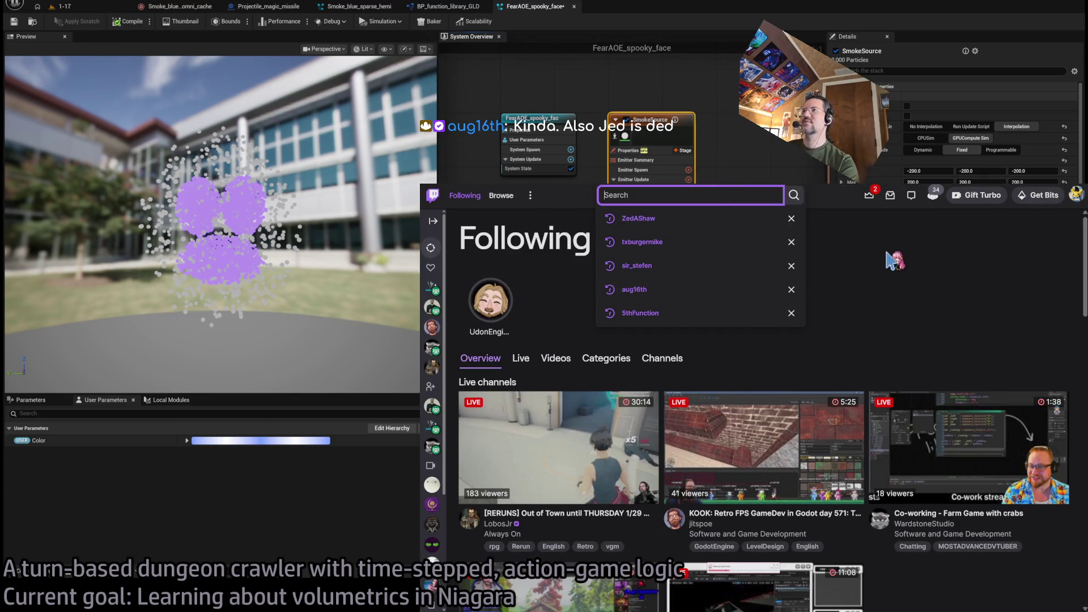
{"action": "type", "text": "jedm"}
{"action": "left_click", "coordinate": [683, 218]}
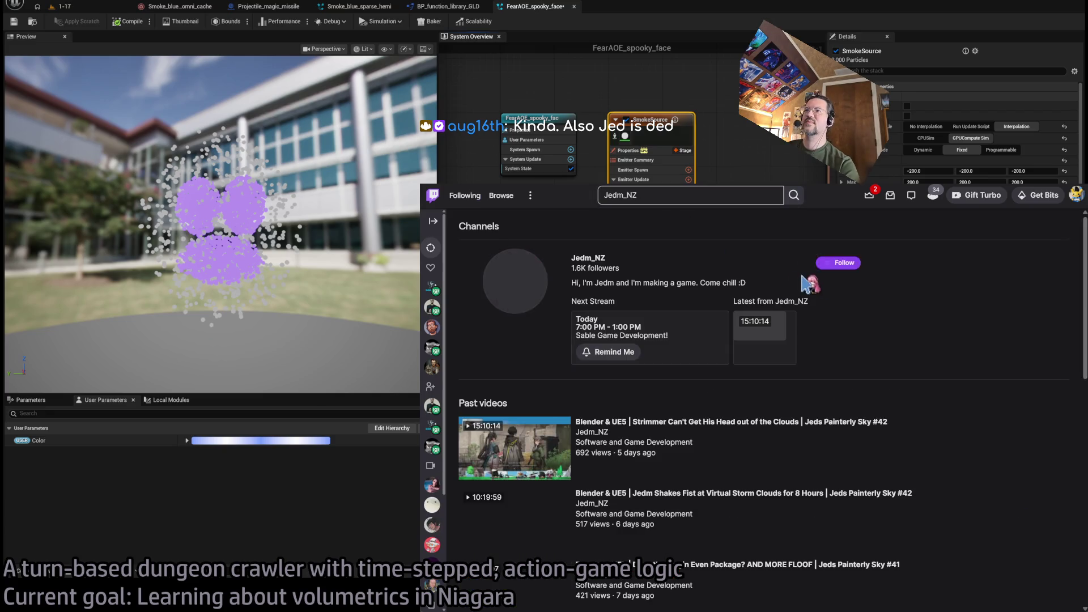
{"action": "left_click", "coordinate": [590, 260]}
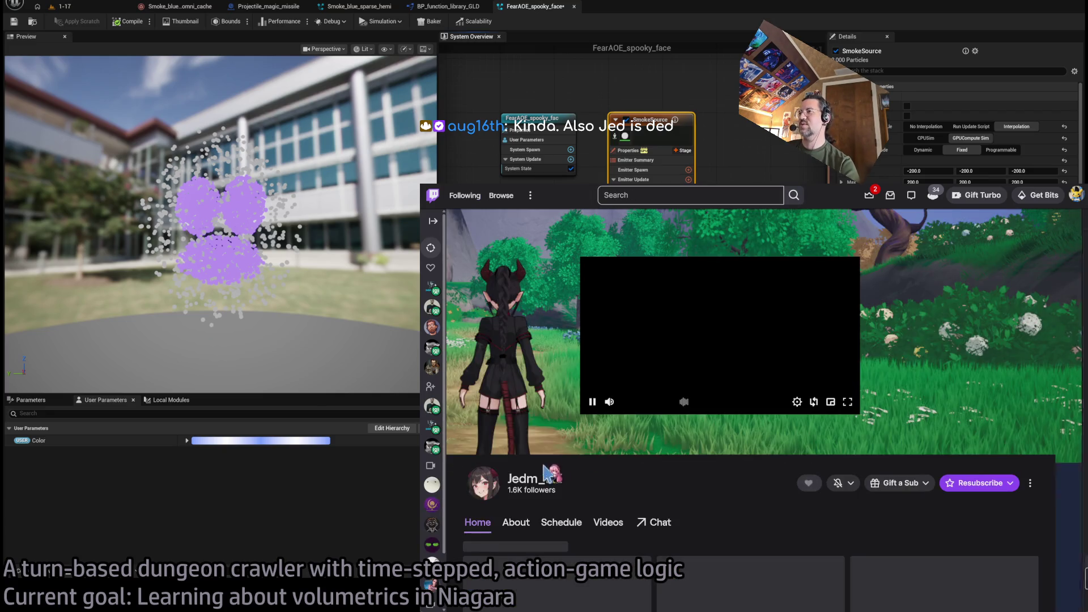
{"action": "scroll", "coordinate": [738, 408], "scroll_direction": "down", "scroll_amount": 3}
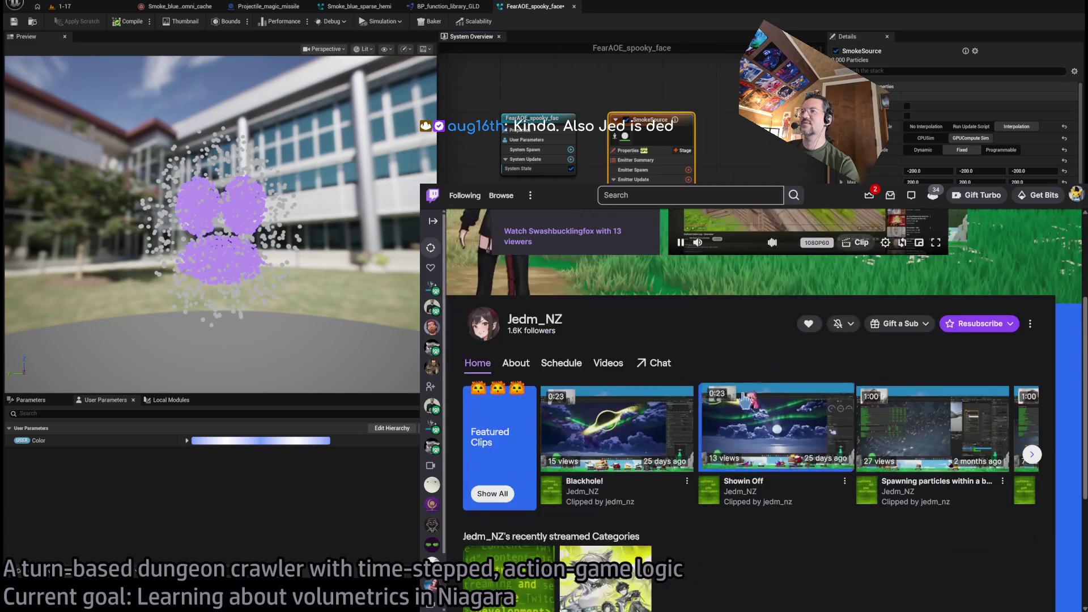
{"action": "scroll", "coordinate": [736, 409], "scroll_direction": "down", "scroll_amount": 2}
{"action": "scroll", "coordinate": [820, 538], "scroll_direction": "down", "scroll_amount": 3}
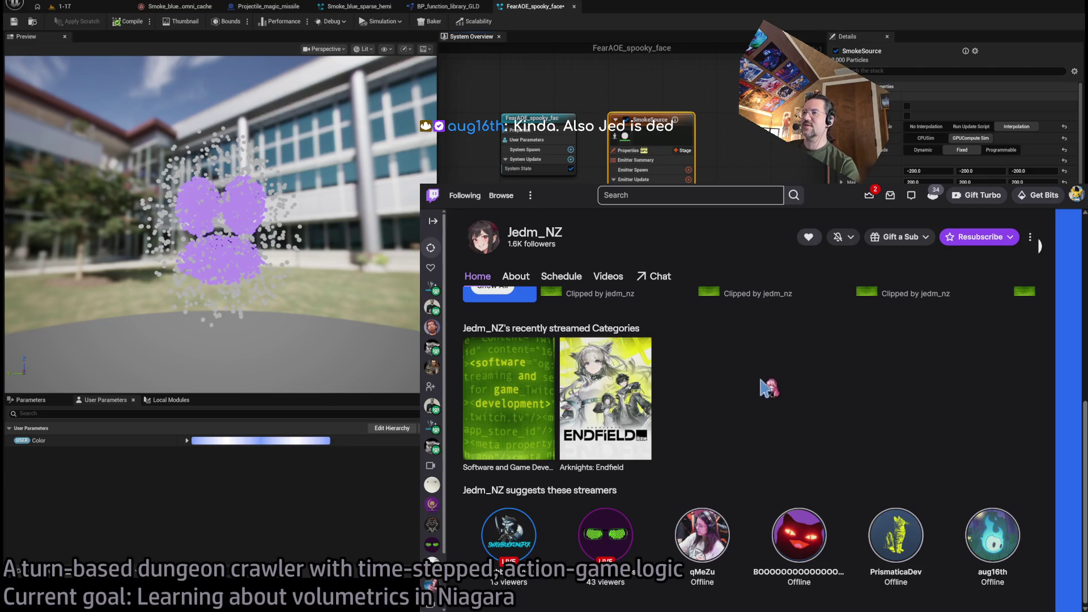
{"action": "scroll", "coordinate": [717, 401], "scroll_direction": "up", "scroll_amount": 3}
{"action": "scroll", "coordinate": [716, 401], "scroll_direction": "up", "scroll_amount": 3}
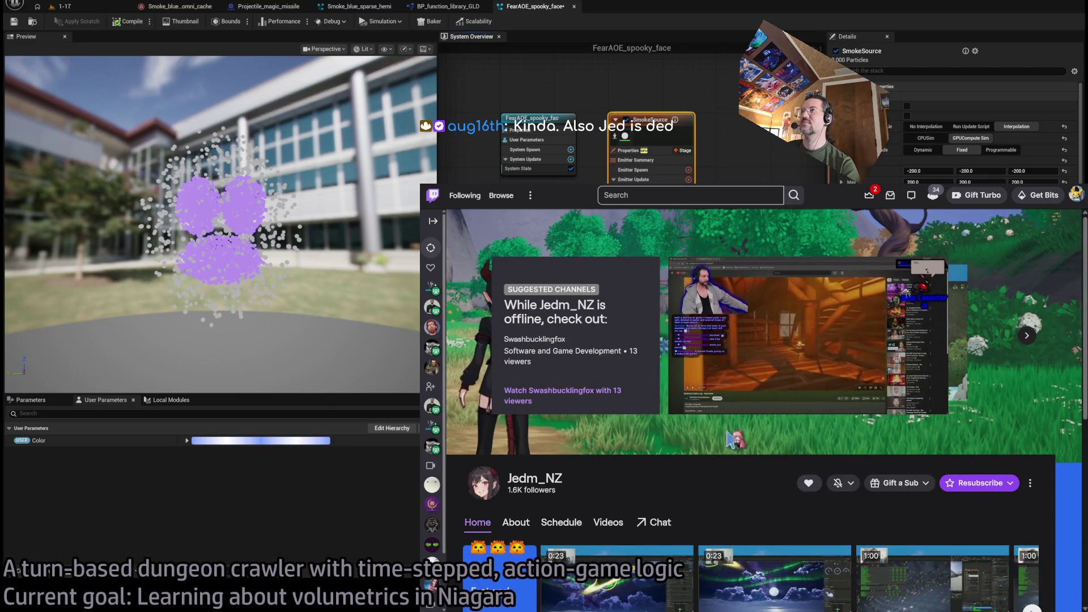
{"action": "key", "text": "ctrl+Tab"}
{"action": "key", "text": "ctrl+Tab"}
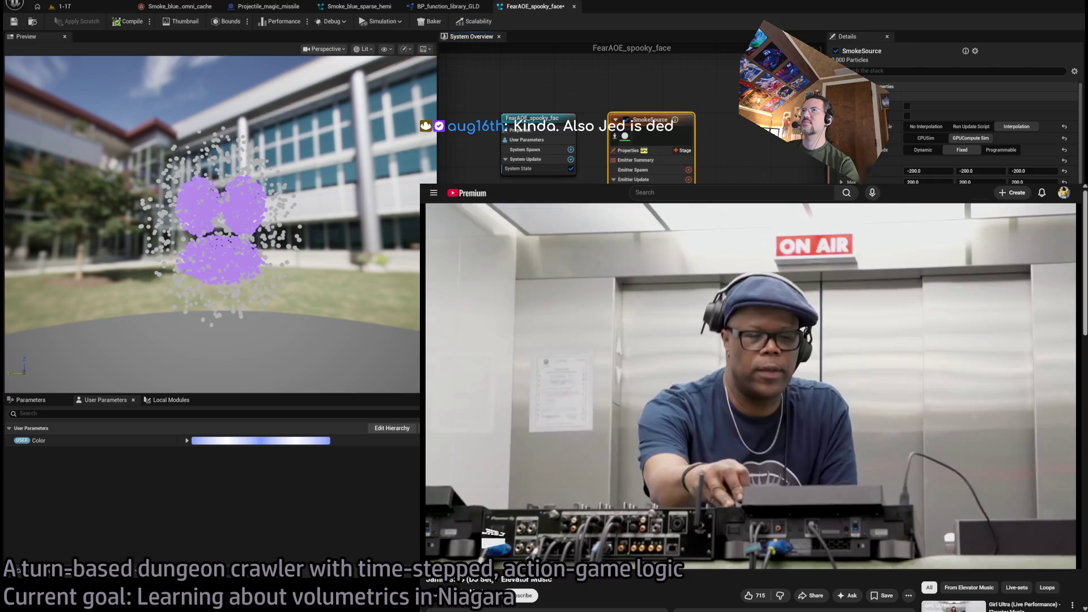
{"action": "key", "text": "super+Down"}
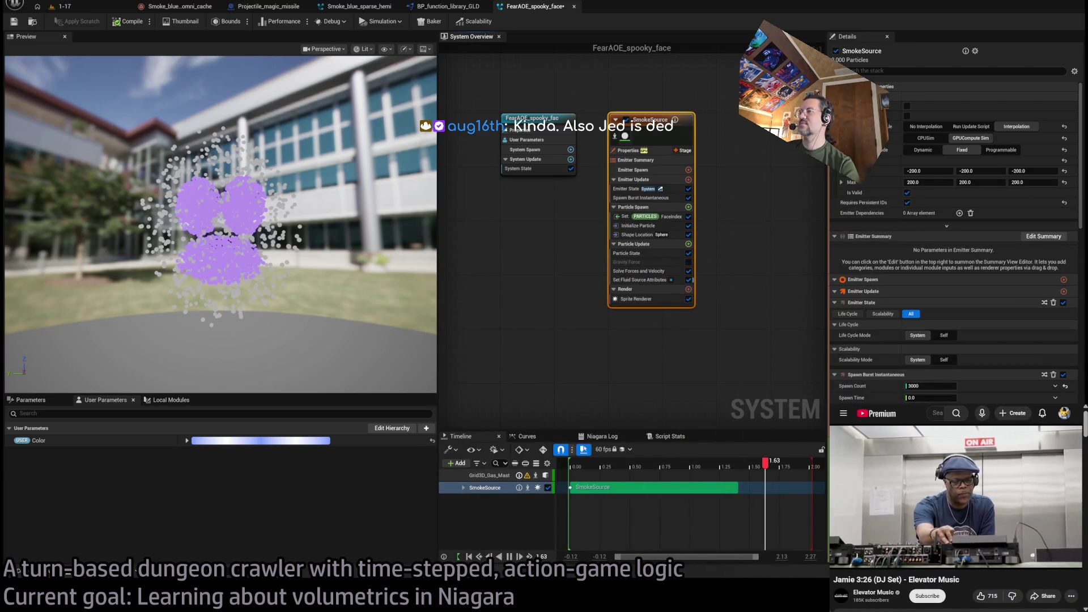
Reselect the SmokeSource emitter and bring up its Set Fluid Source Attributes module settings
{"action": "left_click", "coordinate": [738, 122]}
{"action": "left_click_drag", "start_coordinate": [739, 122], "coordinate": [693, 362]}
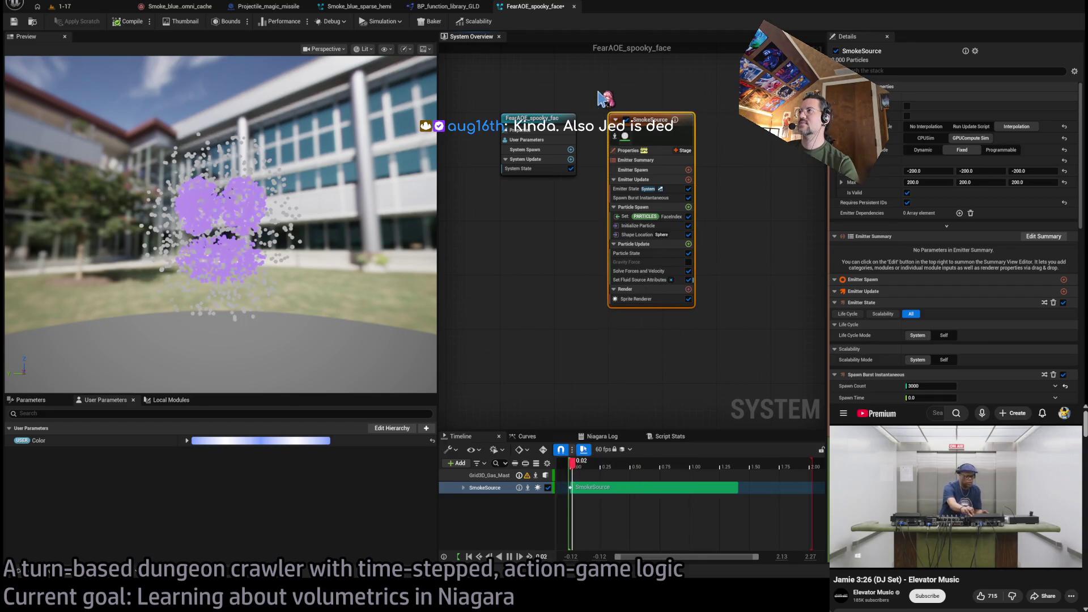
{"action": "scroll", "coordinate": [1026, 374], "scroll_direction": "down", "scroll_amount": 5}
{"action": "scroll", "coordinate": [1026, 374], "scroll_direction": "down", "scroll_amount": 10}
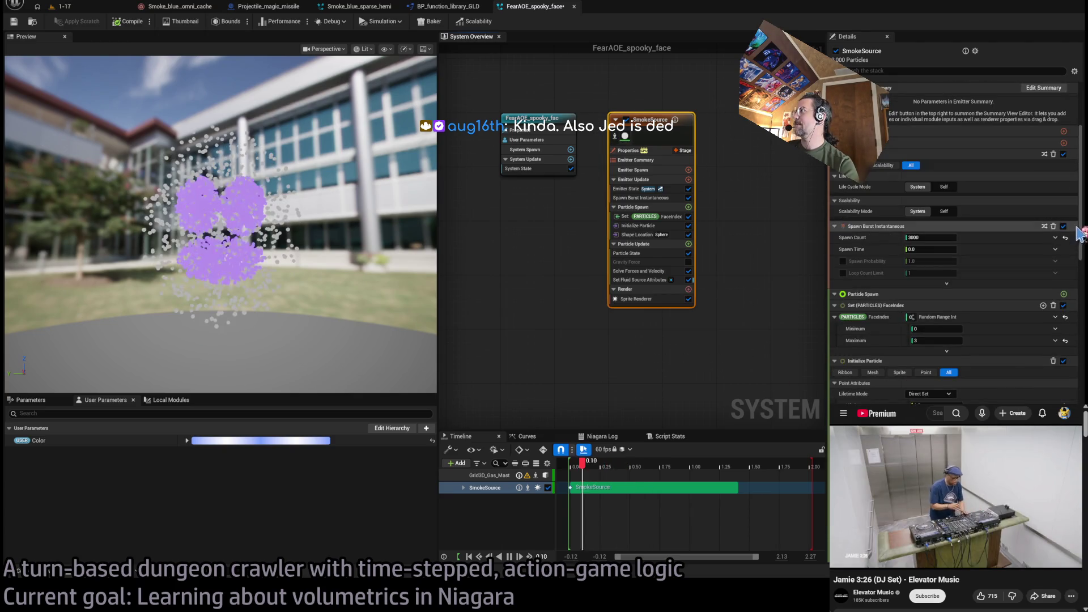
{"action": "scroll", "coordinate": [1026, 374], "scroll_direction": "down", "scroll_amount": 10}
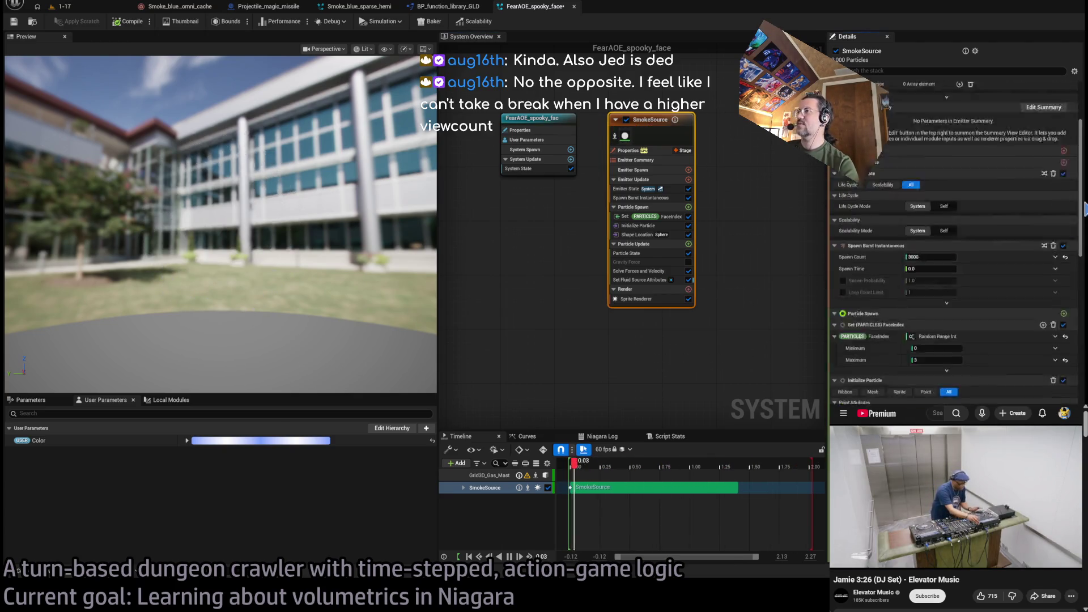
{"action": "left_click", "coordinate": [648, 280]}
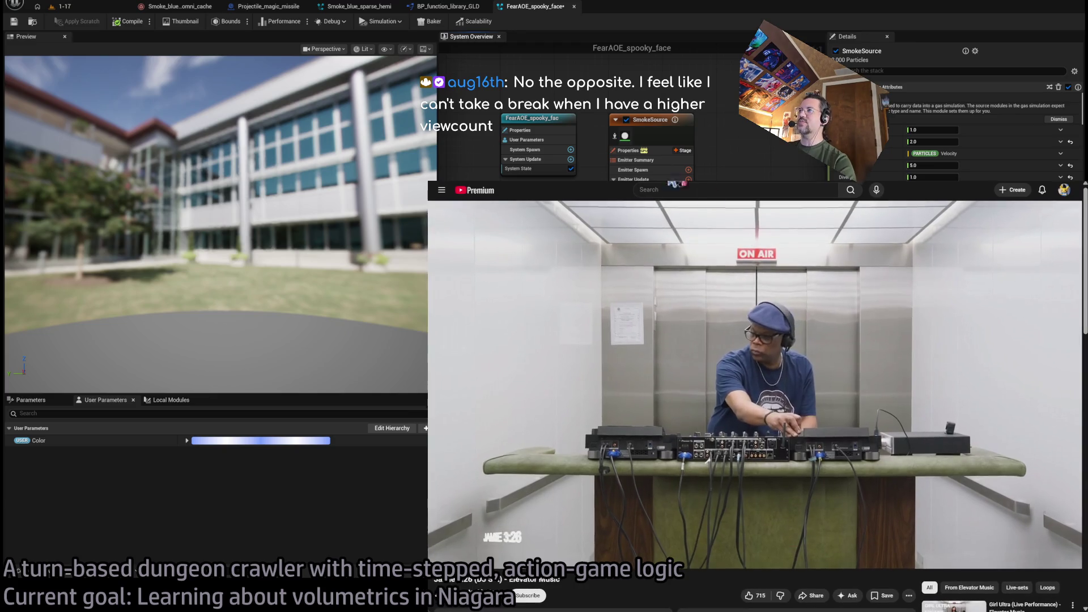
In a new browser tab, show the latest stream's summary under Twitch Analytics and scroll through its stats
{"action": "key", "text": "ctrl+t"}
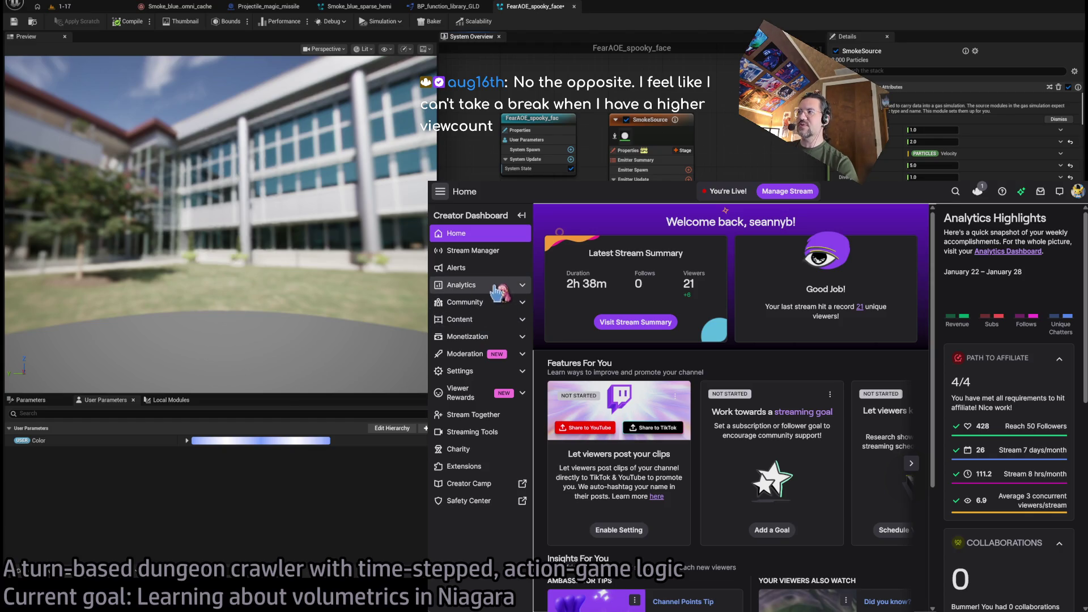
{"action": "left_click", "coordinate": [484, 289]}
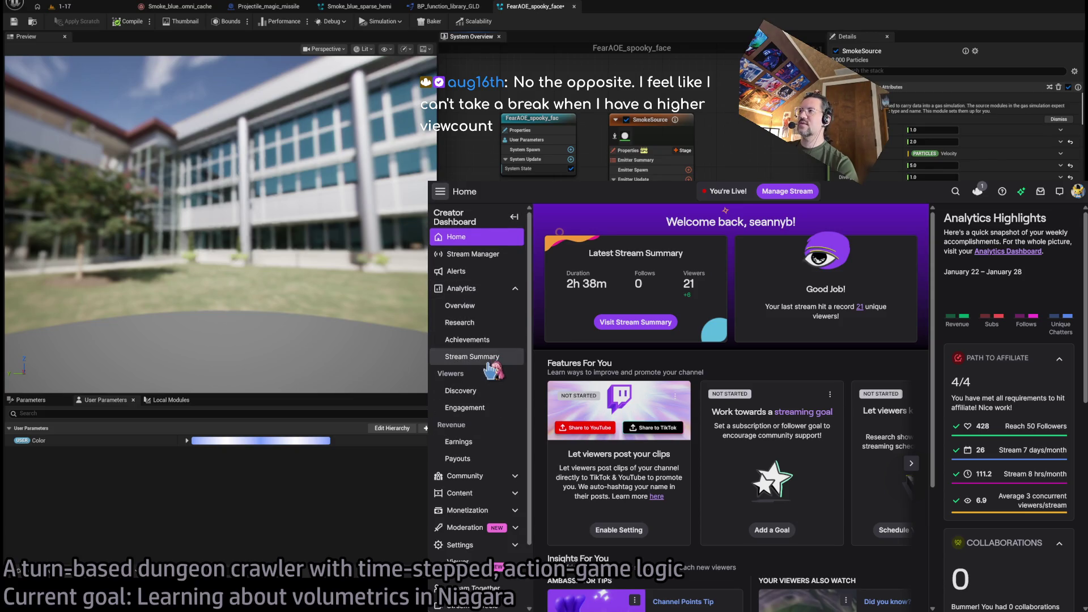
{"action": "left_click", "coordinate": [489, 362]}
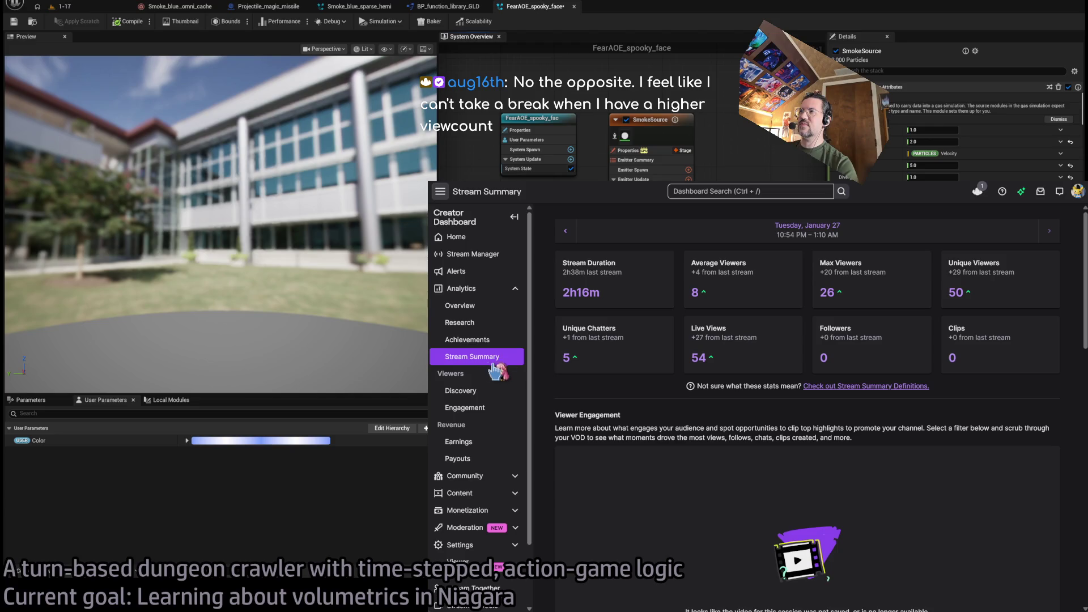
{"action": "scroll", "coordinate": [624, 407], "scroll_direction": "down", "scroll_amount": 12}
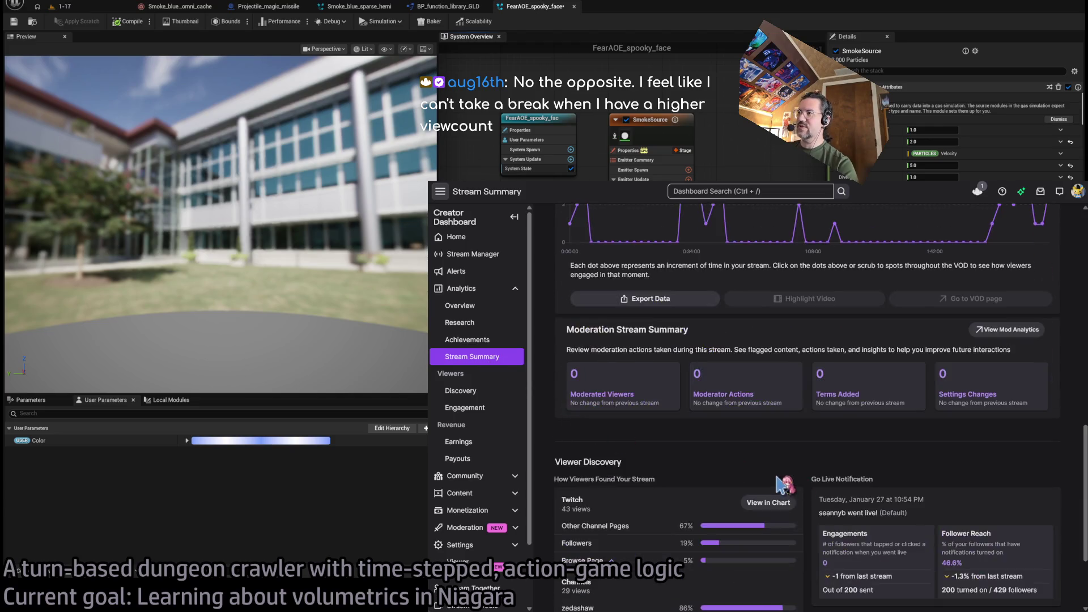
{"action": "scroll", "coordinate": [599, 436], "scroll_direction": "up", "scroll_amount": 4}
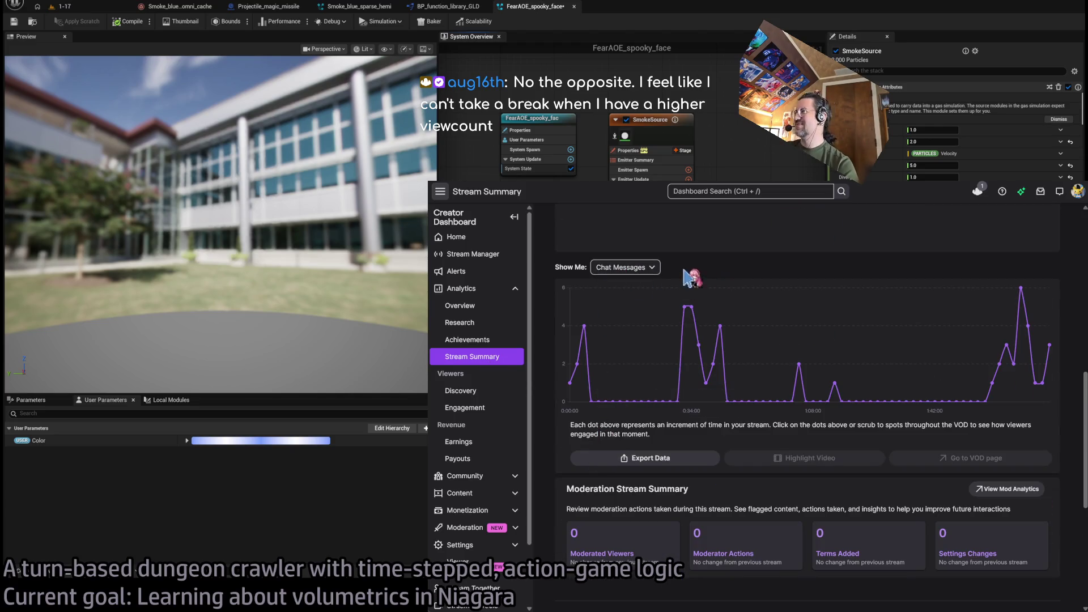
{"action": "mouse_move", "coordinate": [758, 504]}
{"action": "left_mouse_down"}
{"action": "mouse_move", "coordinate": [626, 212]}
{"action": "mouse_move", "coordinate": [672, 340]}
{"action": "left_mouse_up"}
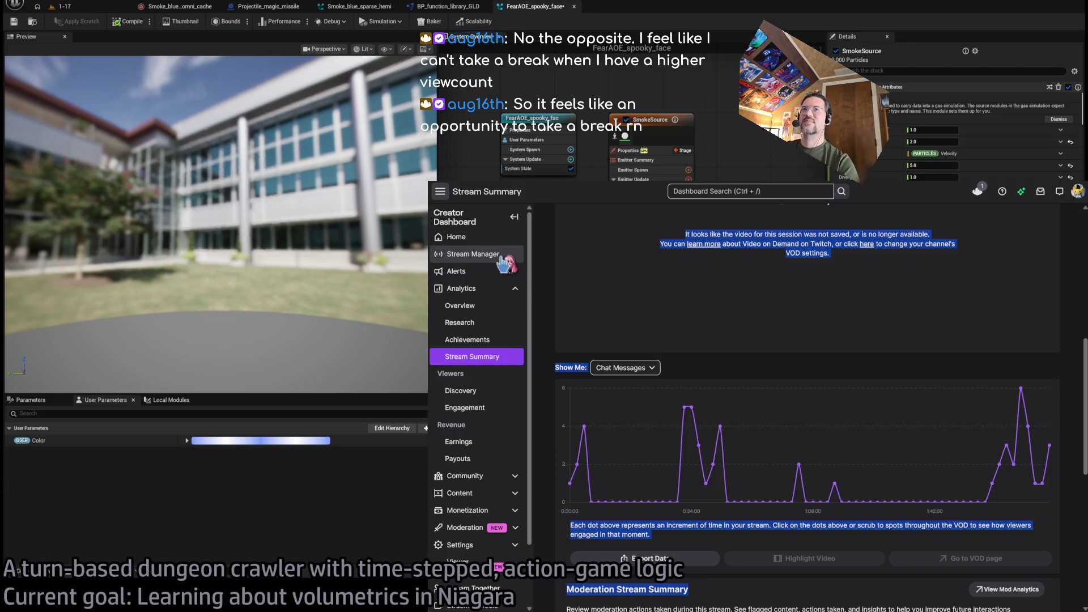
{"action": "scroll", "coordinate": [652, 333], "scroll_direction": "up", "scroll_amount": 6}
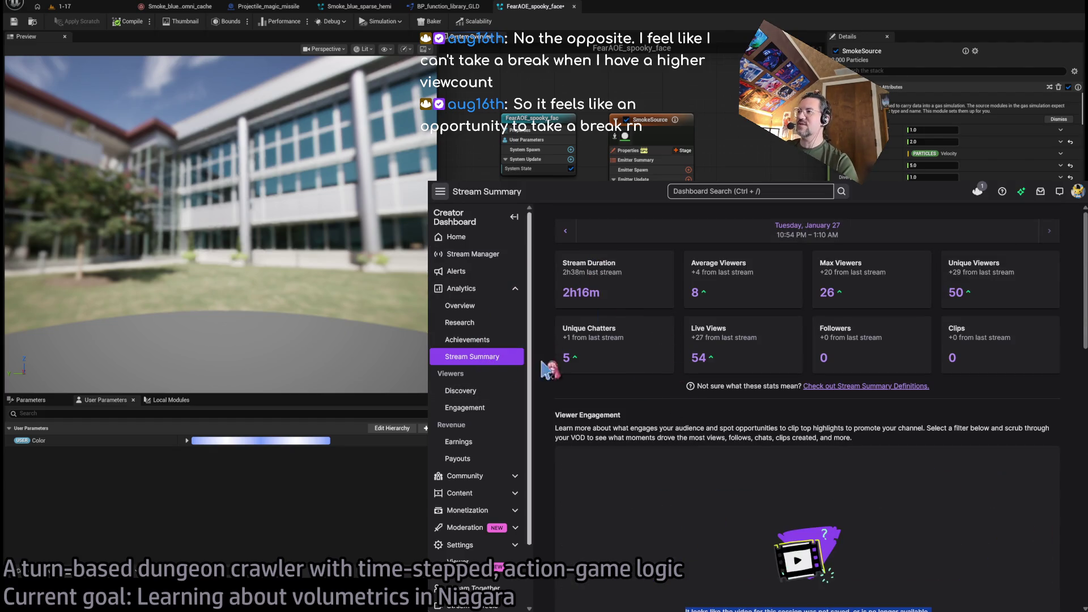
{"action": "scroll", "coordinate": [712, 384], "scroll_direction": "down", "scroll_amount": 10}
{"action": "scroll", "coordinate": [712, 383], "scroll_direction": "up", "scroll_amount": 8}
{"action": "scroll", "coordinate": [709, 385], "scroll_direction": "up", "scroll_amount": 2}
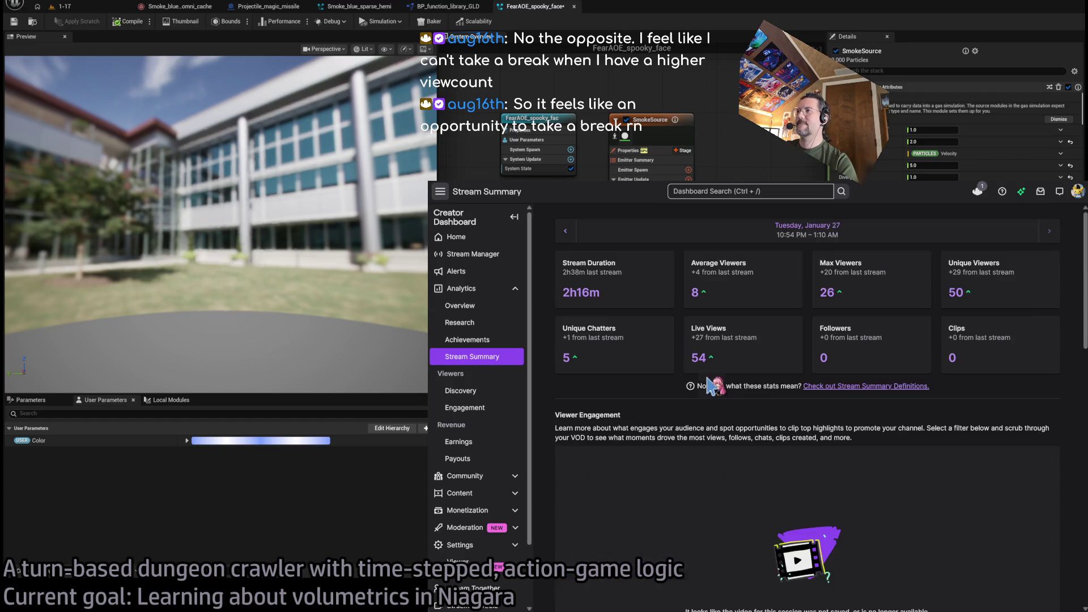
{"action": "scroll", "coordinate": [618, 442], "scroll_direction": "down", "scroll_amount": 5}
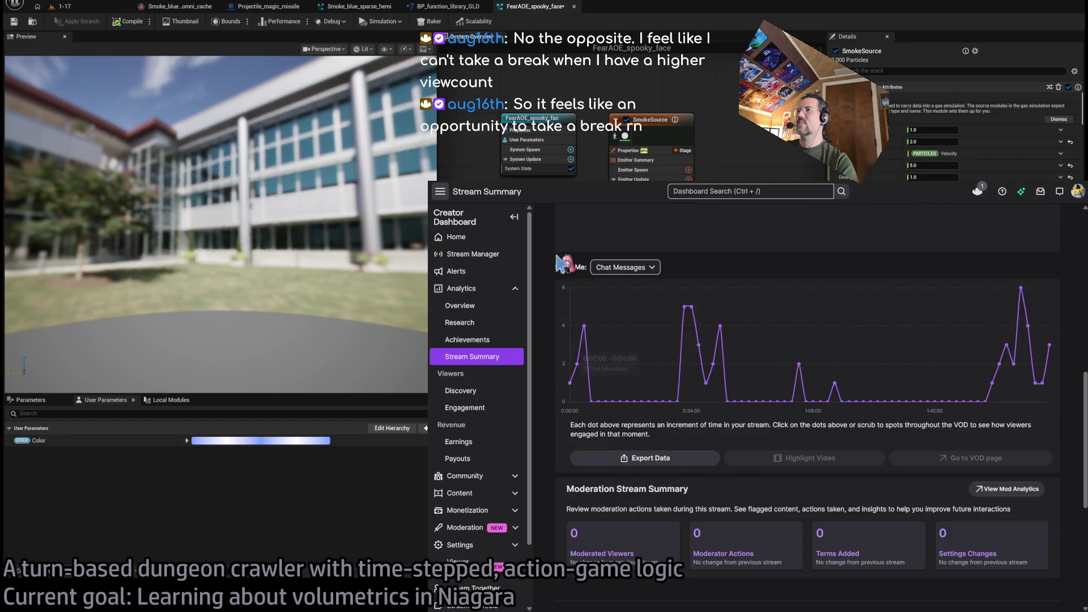
{"action": "scroll", "coordinate": [563, 264], "scroll_direction": "up", "scroll_amount": 5}
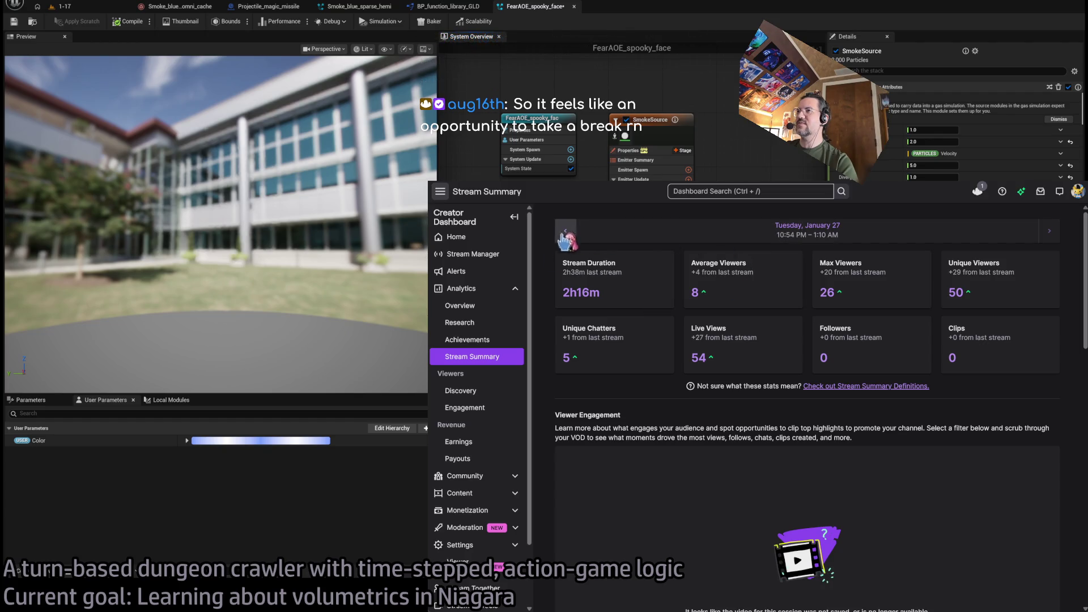
{"action": "scroll", "coordinate": [646, 460], "scroll_direction": "down", "scroll_amount": 5}
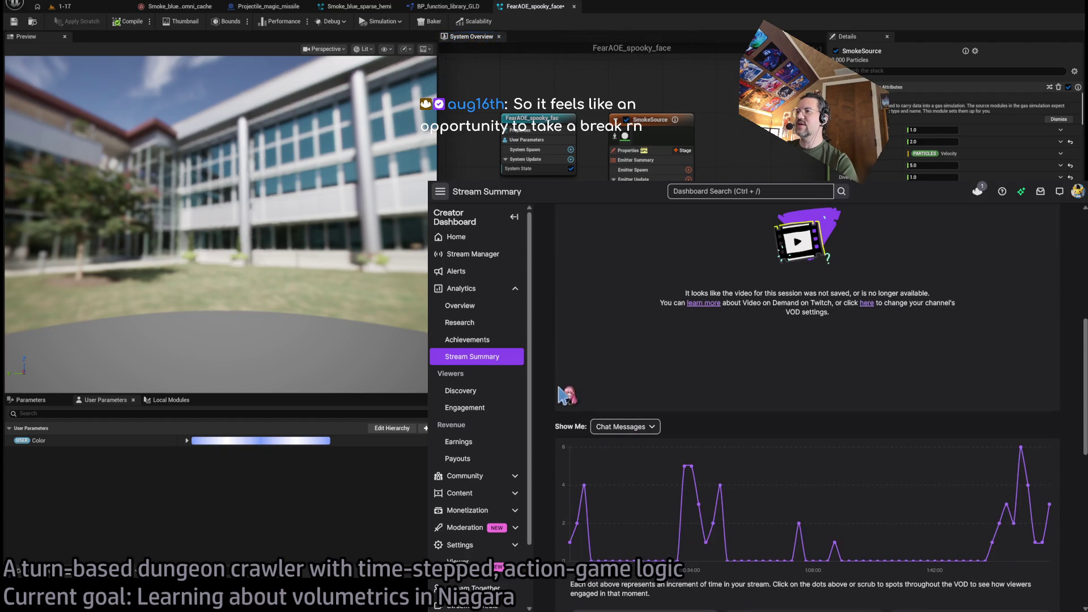
{"action": "scroll", "coordinate": [572, 396], "scroll_direction": "up", "scroll_amount": 5}
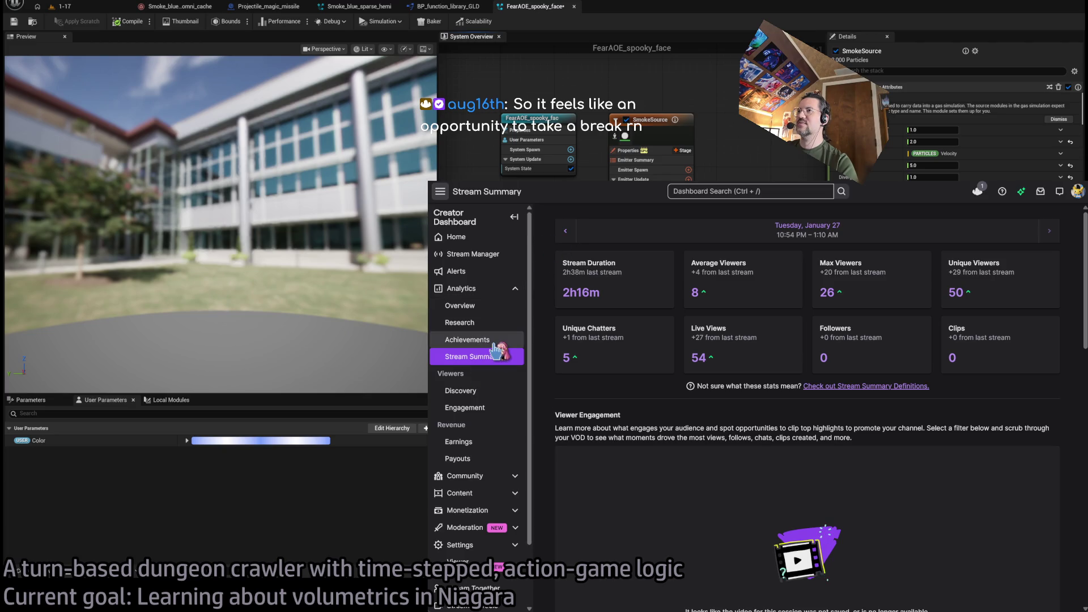
{"action": "scroll", "coordinate": [567, 403], "scroll_direction": "down", "scroll_amount": 6}
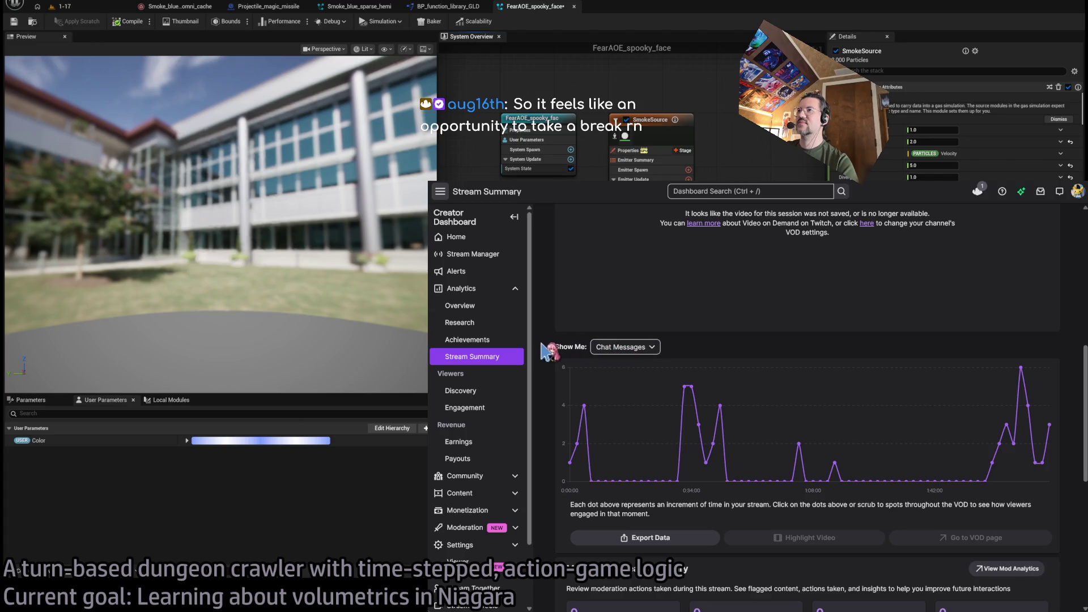
Keep Chat Messages as the summary chart metric and reload the stream summary
{"action": "left_click", "coordinate": [644, 351]}
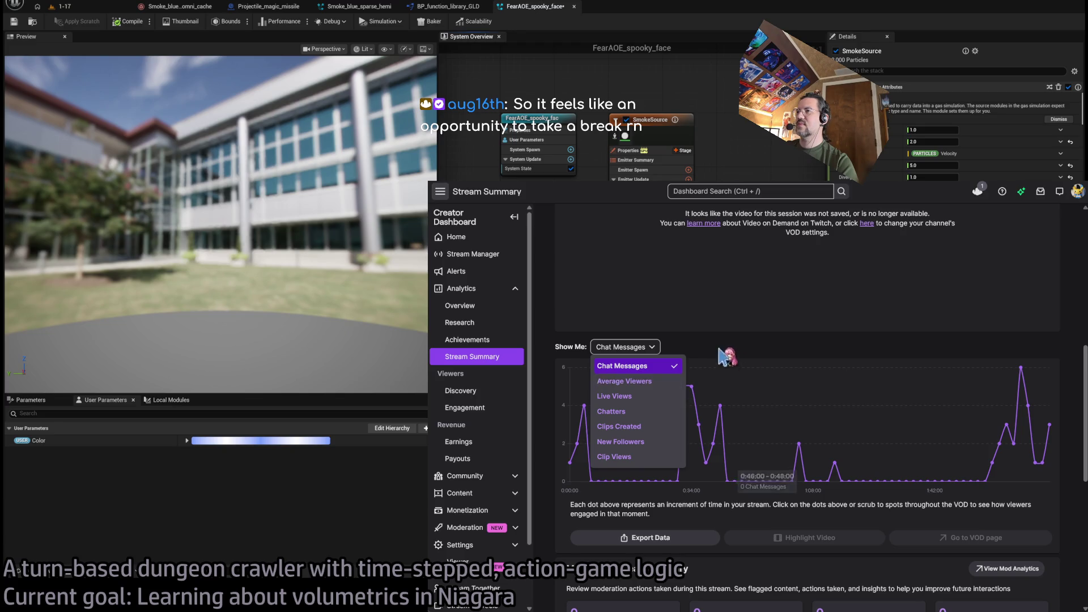
{"action": "left_click", "coordinate": [731, 361]}
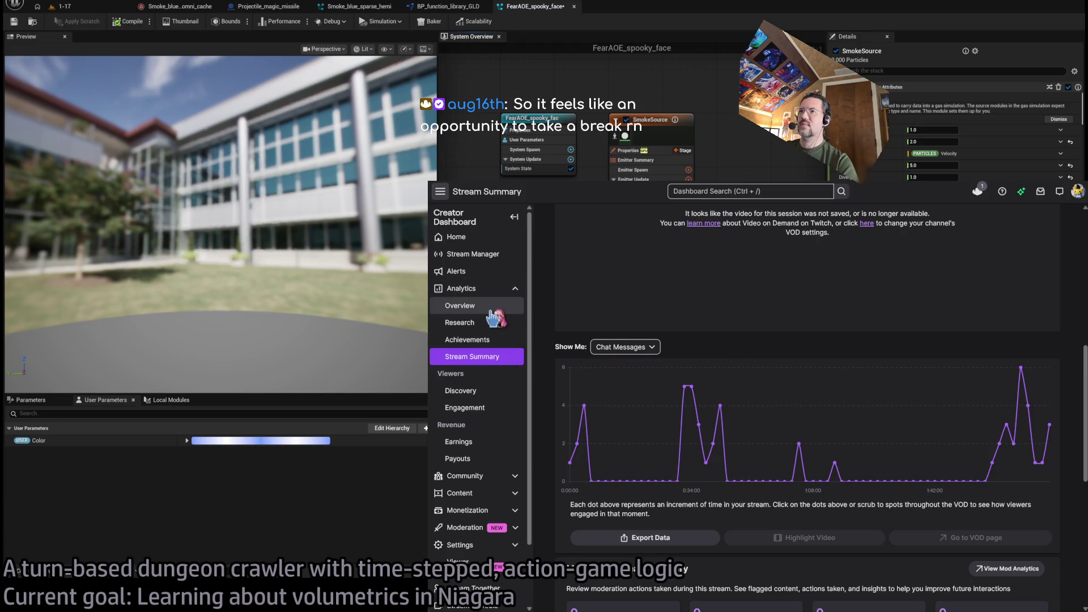
{"action": "left_click", "coordinate": [505, 358]}
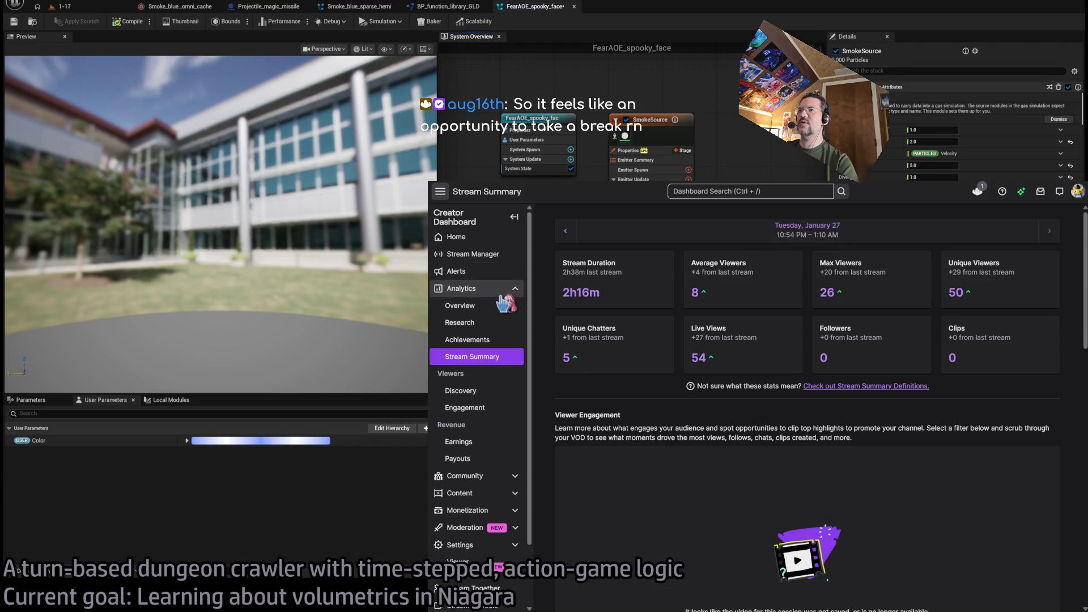
Show the 30-day Analytics Overview and step back through periods to Feb 3–Mar 4
{"action": "left_click", "coordinate": [475, 288]}
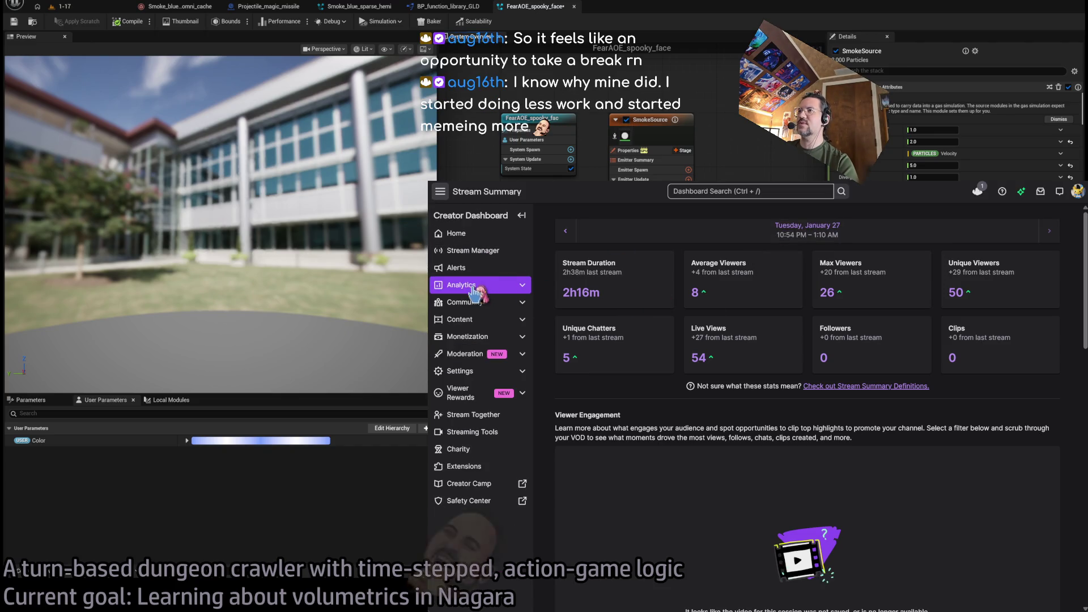
{"action": "left_click", "coordinate": [475, 288]}
{"action": "left_click", "coordinate": [476, 304]}
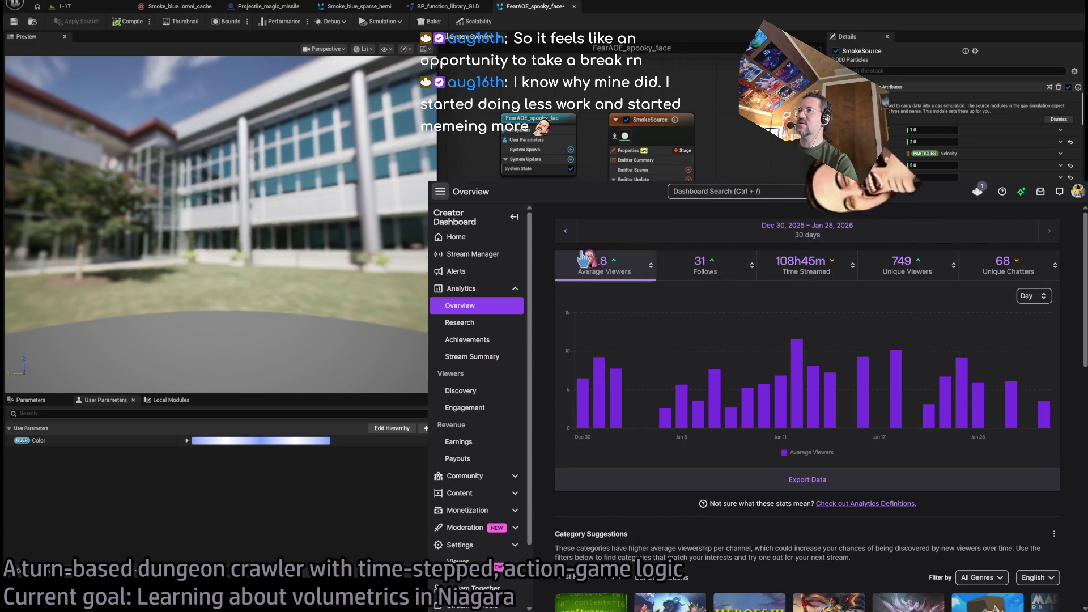
{"action": "left_click", "coordinate": [566, 231]}
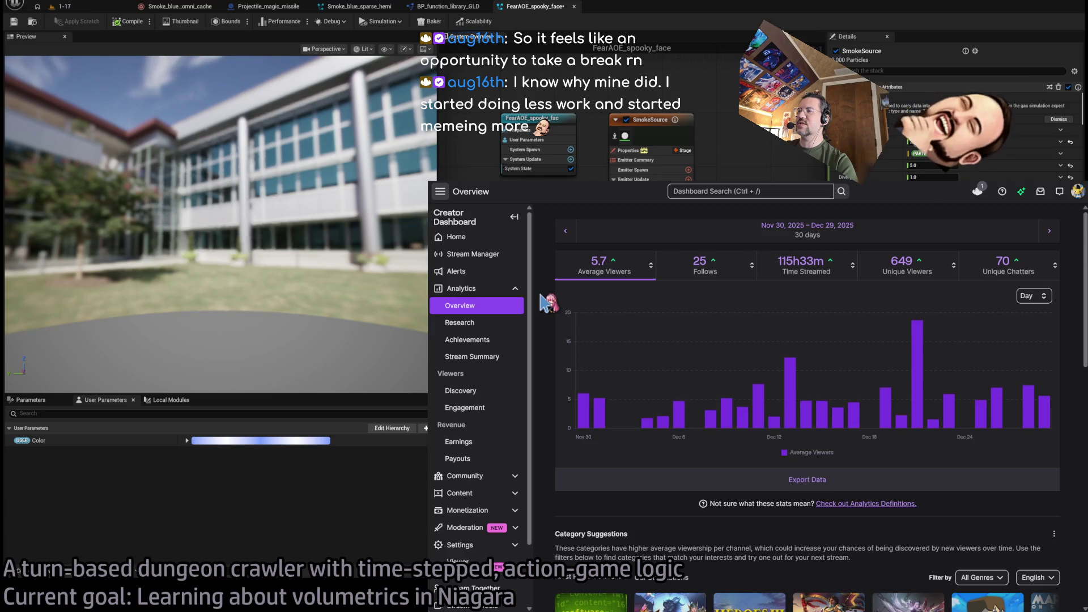
{"action": "left_click", "coordinate": [565, 232]}
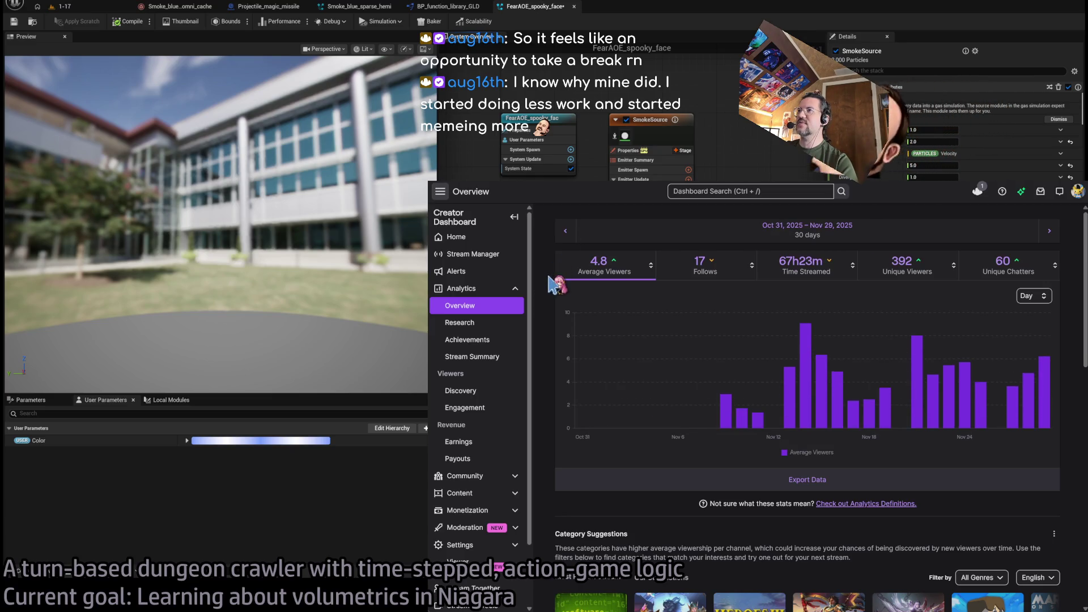
{"action": "left_click", "coordinate": [565, 231]}
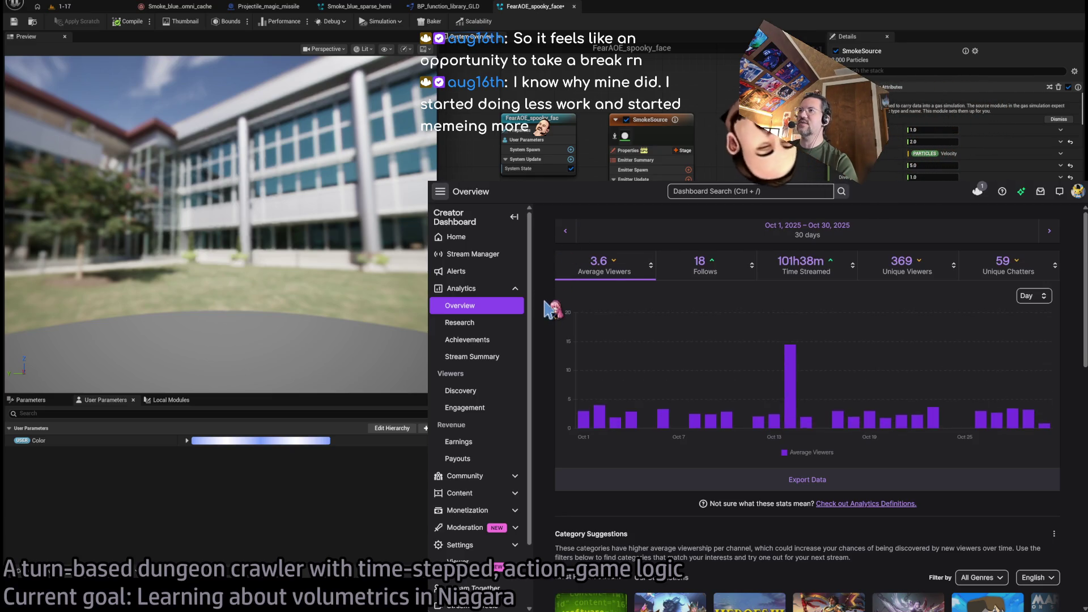
{"action": "left_click", "coordinate": [566, 231]}
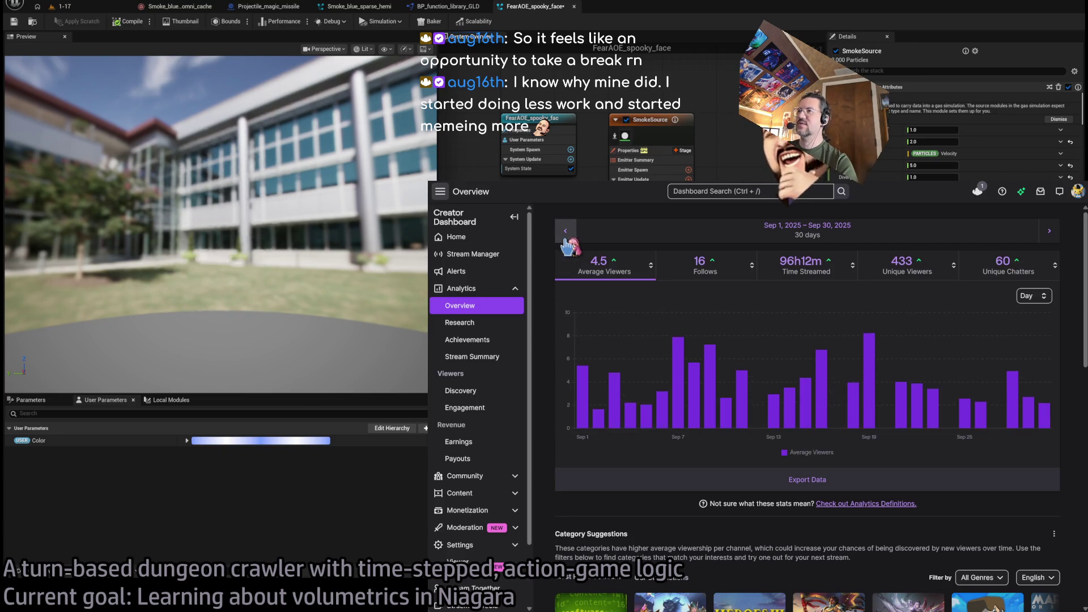
{"action": "left_click", "coordinate": [565, 231]}
{"action": "left_click", "coordinate": [566, 231]}
{"action": "left_click", "coordinate": [566, 231]}
{"action": "left_click", "coordinate": [566, 231]}
{"action": "left_click", "coordinate": [565, 231]}
{"action": "left_click", "coordinate": [566, 231]}
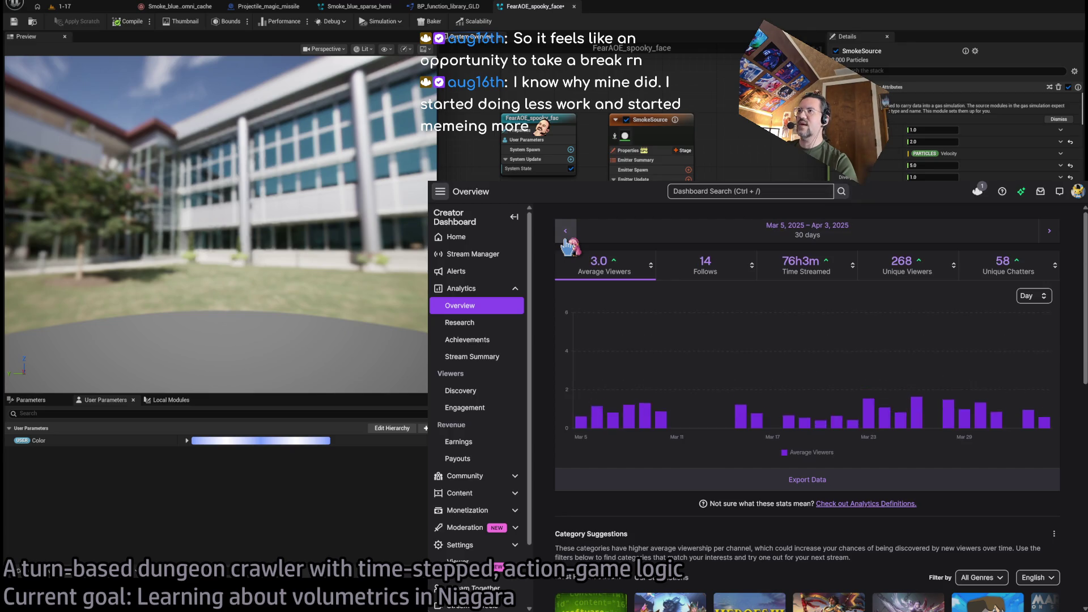
{"action": "left_click", "coordinate": [566, 232]}
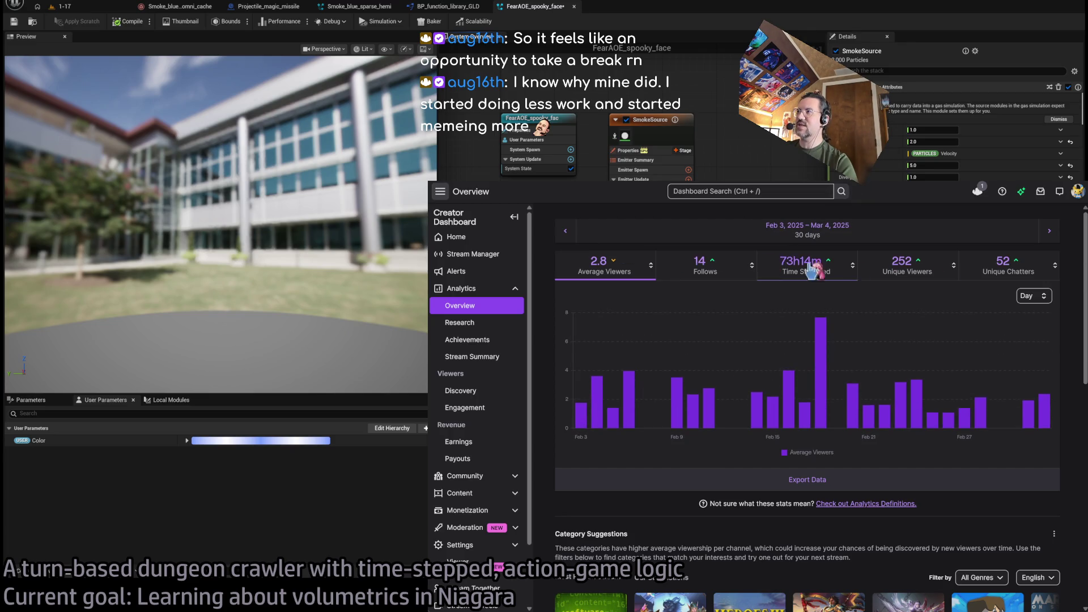
Return to the most recent 30-day overview after revisiting the Nov 30–Dec 29 period
{"action": "left_click", "coordinate": [485, 309]}
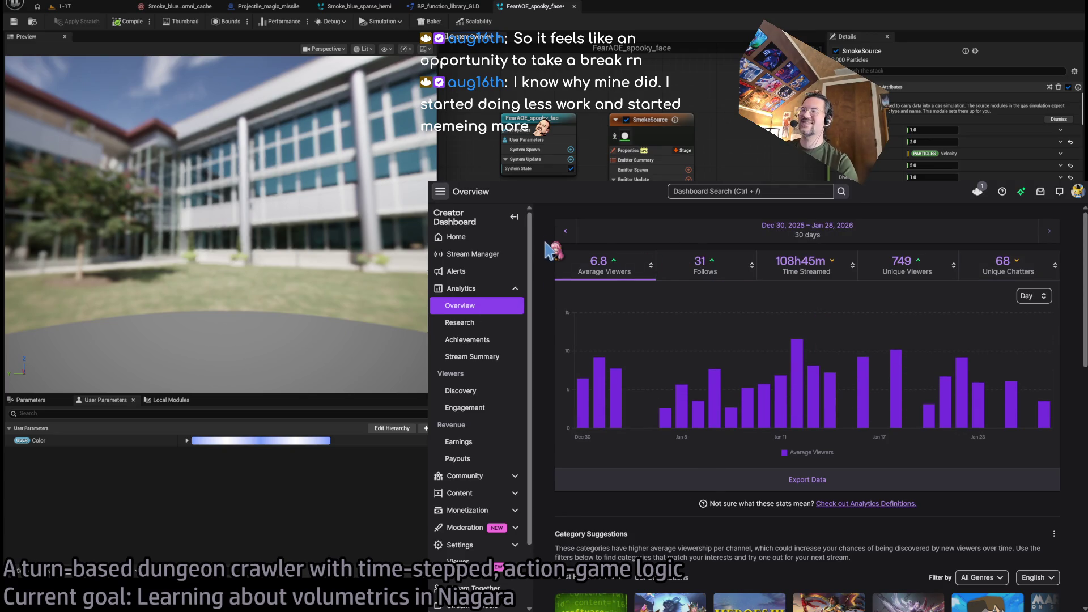
{"action": "left_click", "coordinate": [566, 231]}
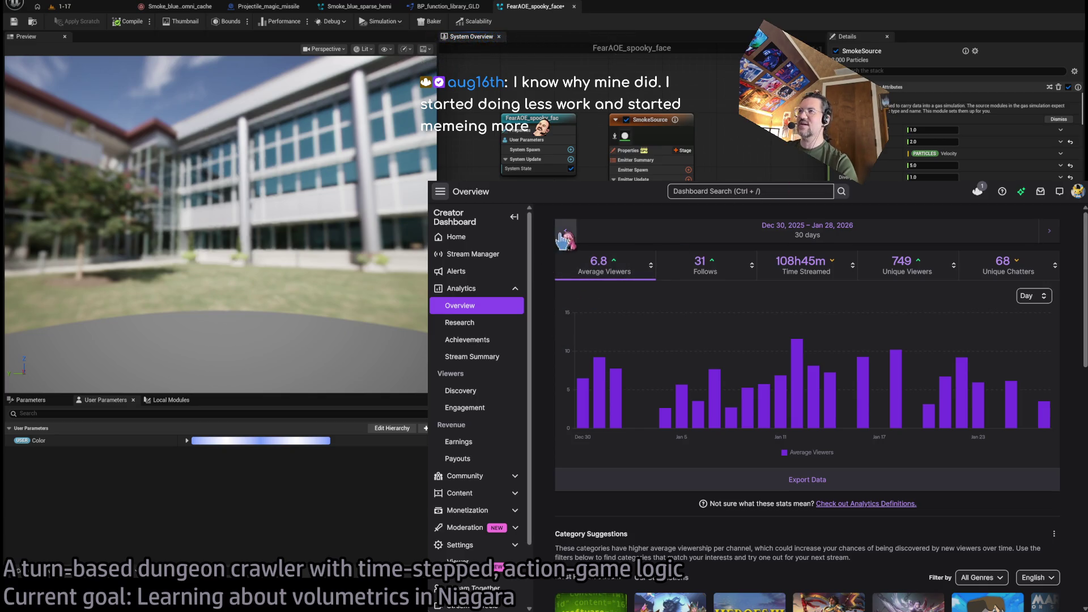
{"action": "left_click", "coordinate": [1049, 231]}
{"action": "key", "text": "ctrl+Tab"}
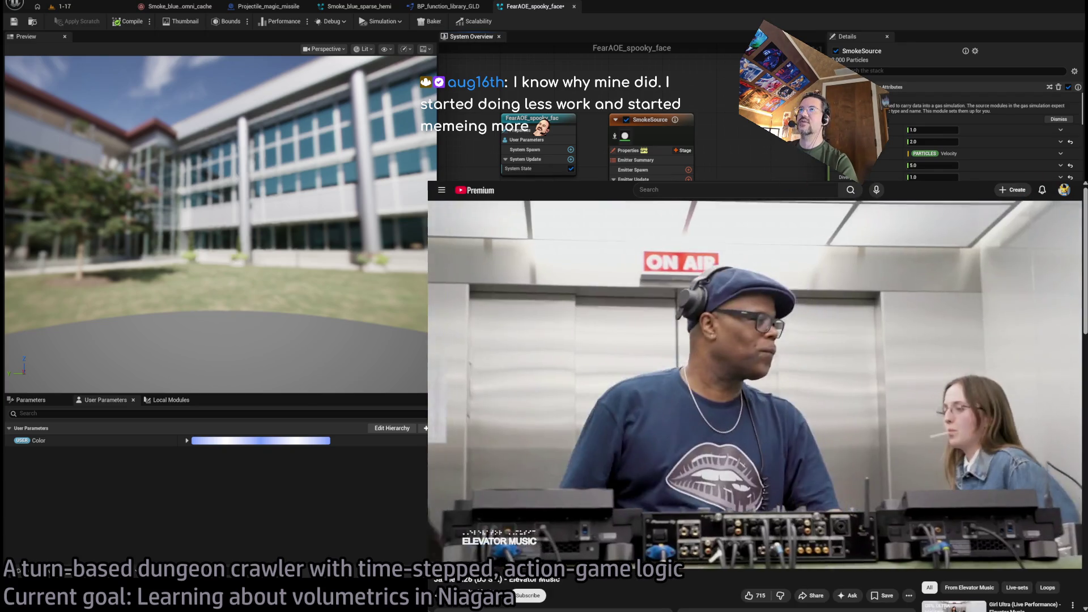
Shrink the YouTube window into a corner beside the Niagara editor and clear the module selection
{"action": "key", "text": "super+Down"}
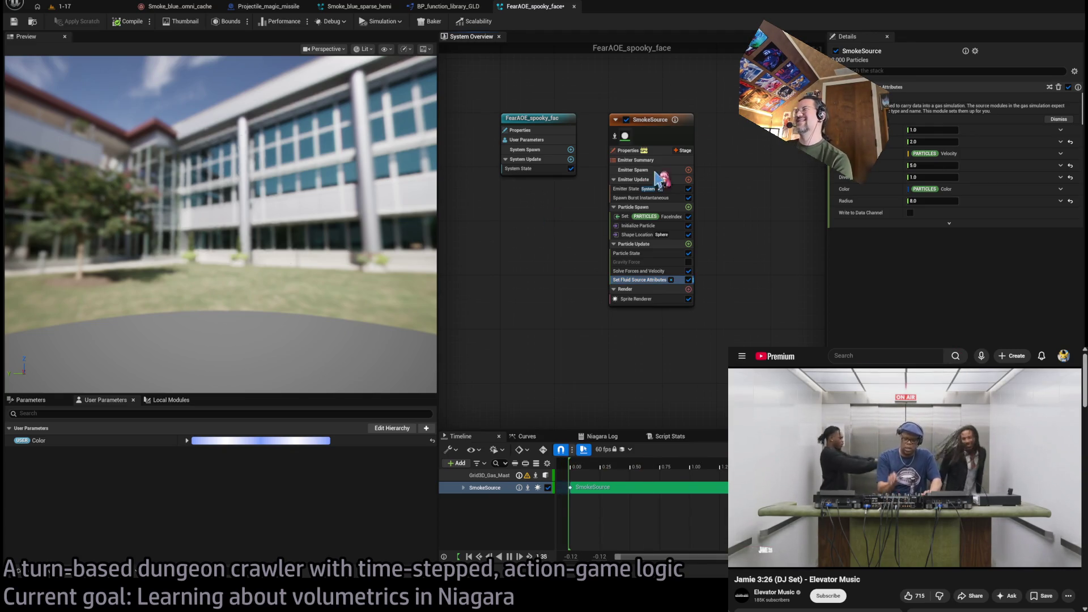
{"action": "left_click", "coordinate": [635, 335]}
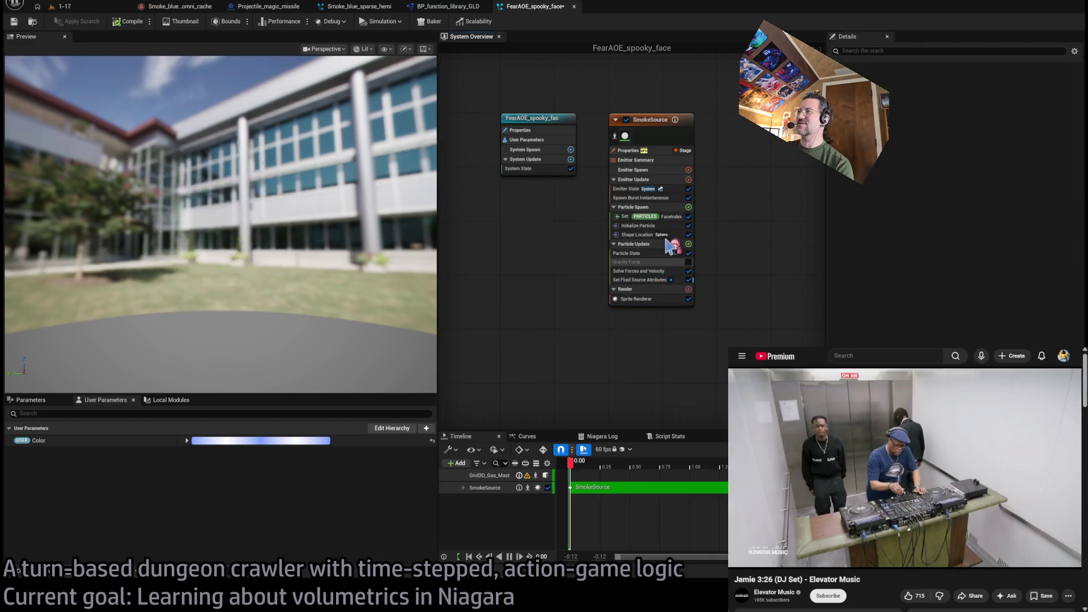
Review Particle State, Shape Location and Set Fluid Source Attributes, ending on Shape Location's scale array
{"action": "left_click", "coordinate": [646, 254]}
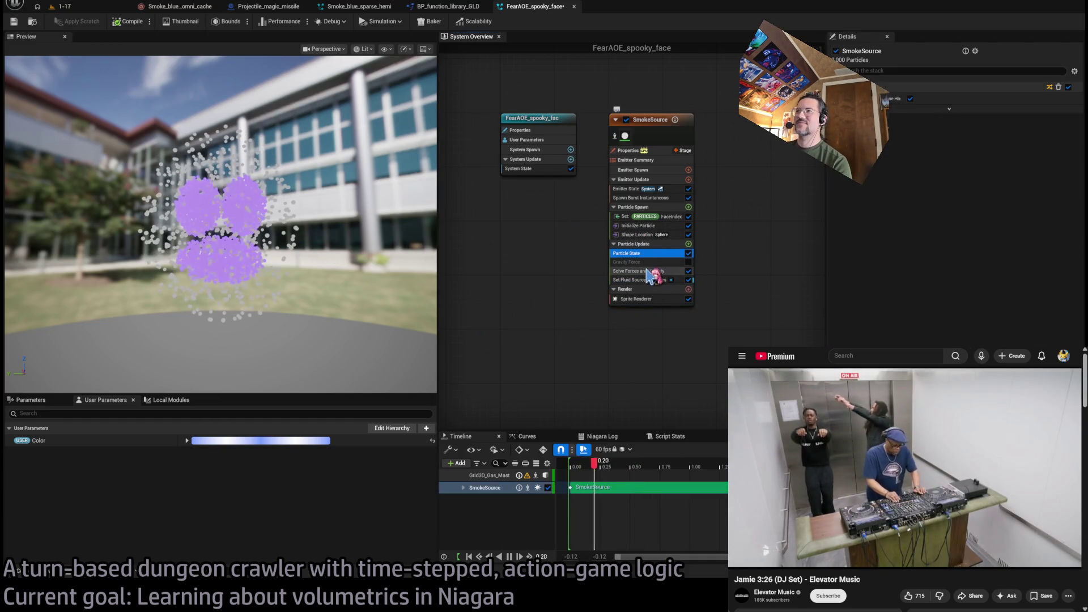
{"action": "left_click", "coordinate": [637, 235]}
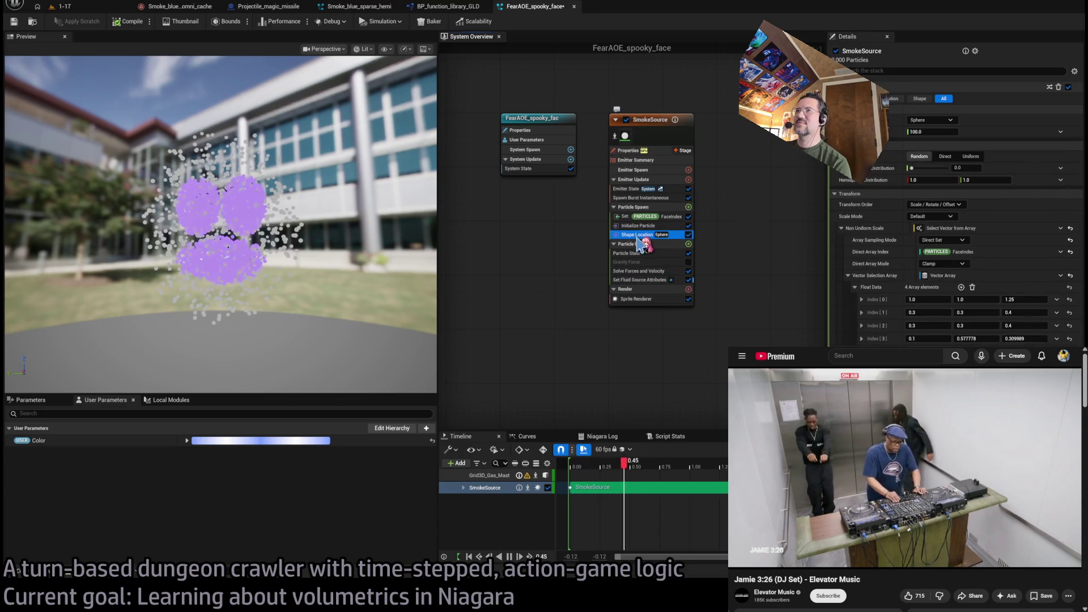
{"action": "left_click", "coordinate": [639, 279]}
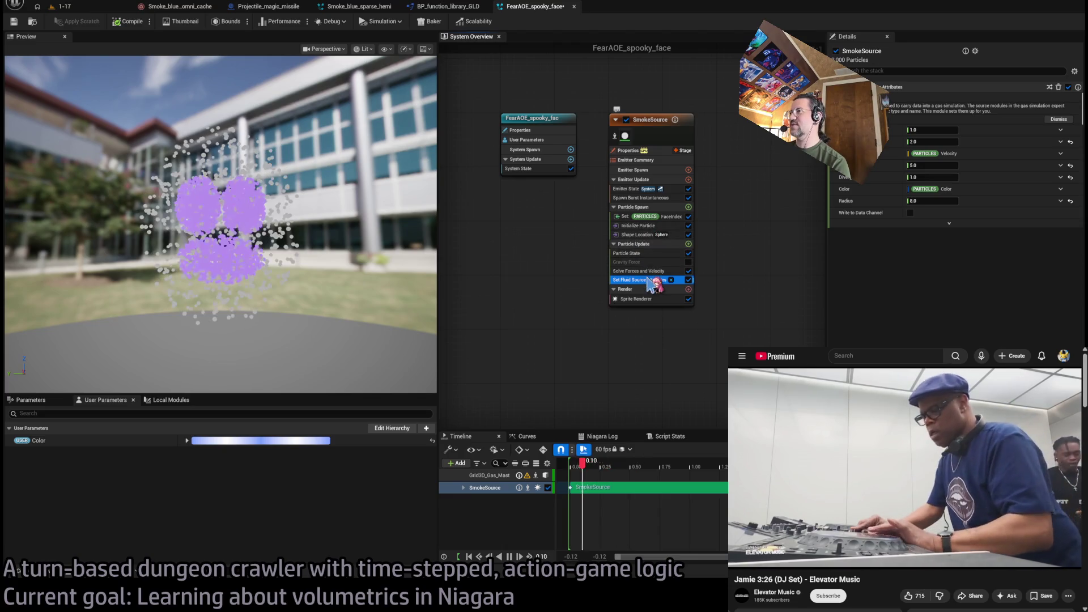
{"action": "left_click", "coordinate": [643, 234]}
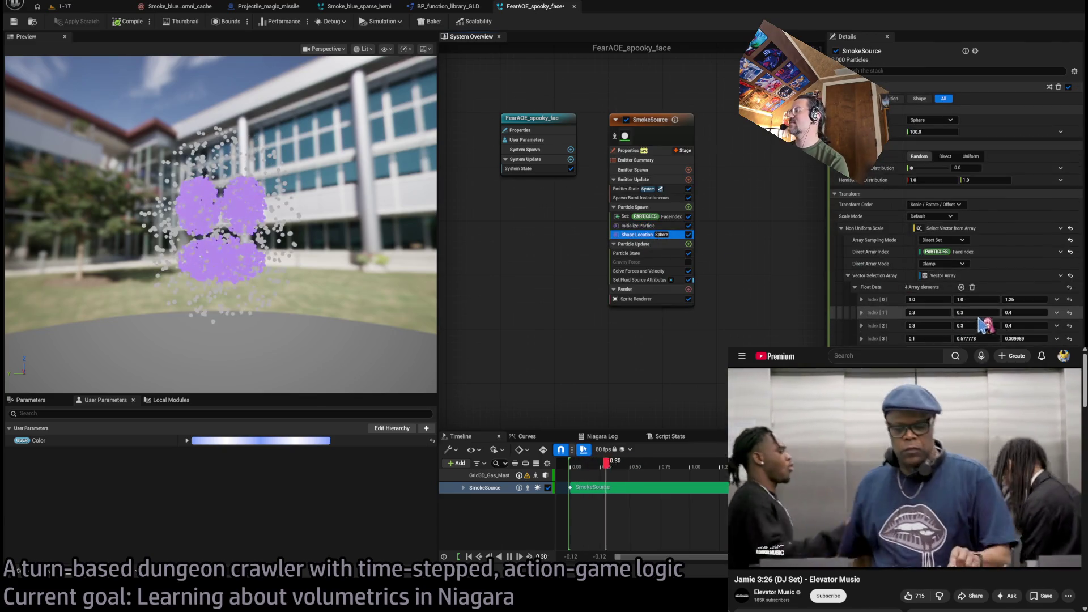
Drag the Index[3] Y scale up to 0.34955 so the lower smoke merges into one blob
{"action": "mouse_move", "coordinate": [397, 255]}
{"action": "left_mouse_down"}
{"action": "mouse_move", "coordinate": [397, 192]}
{"action": "mouse_move", "coordinate": [553, 275]}
{"action": "left_mouse_up"}
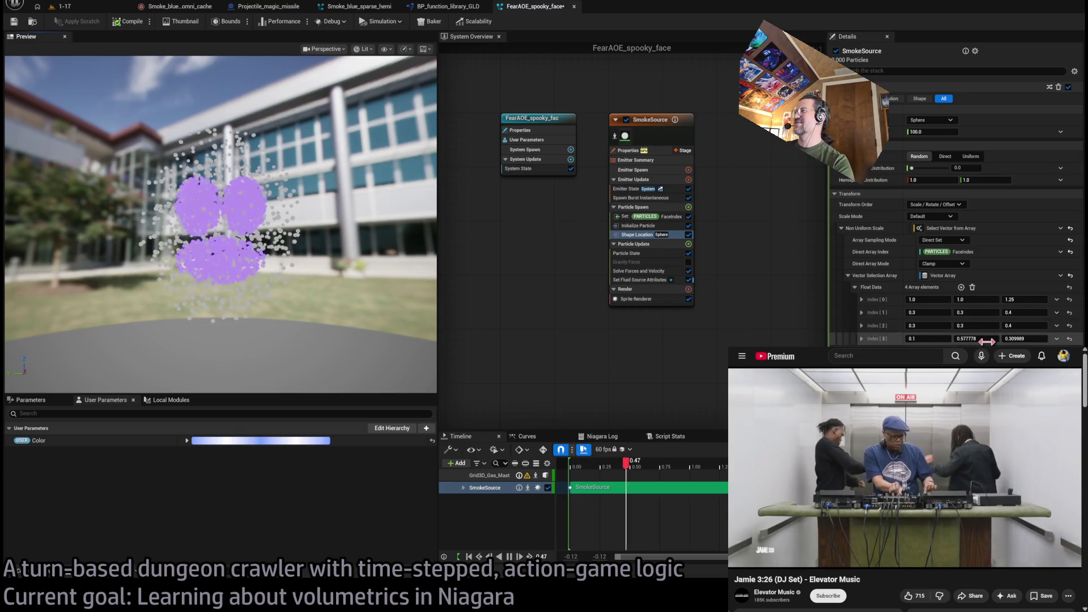
{"action": "left_click_drag", "start_coordinate": [966, 338], "coordinate": [1027, 339]}
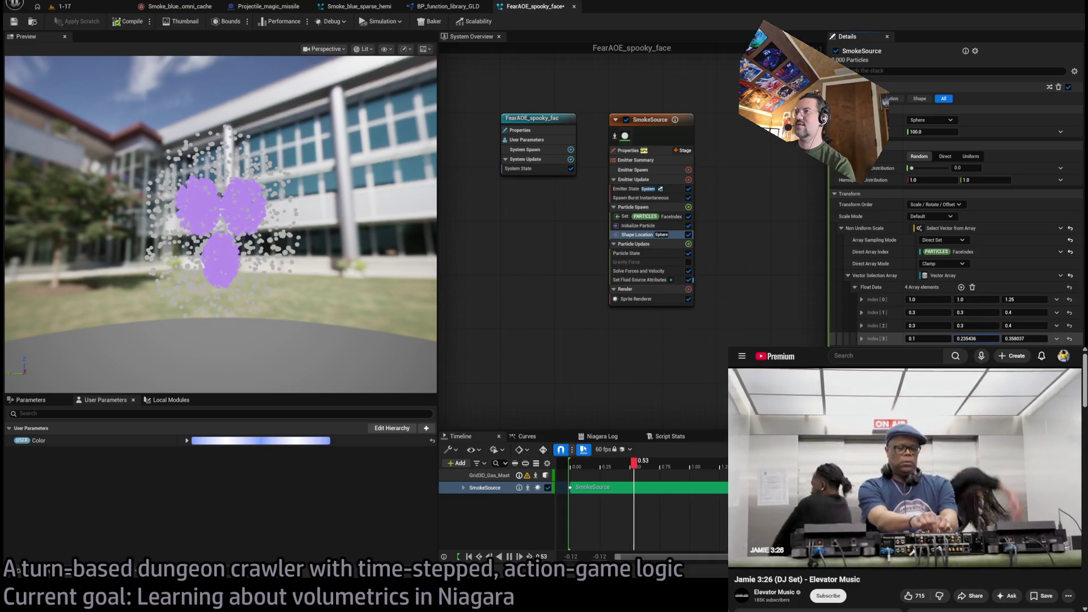
{"action": "left_click_drag", "start_coordinate": [970, 339], "coordinate": [992, 338]}
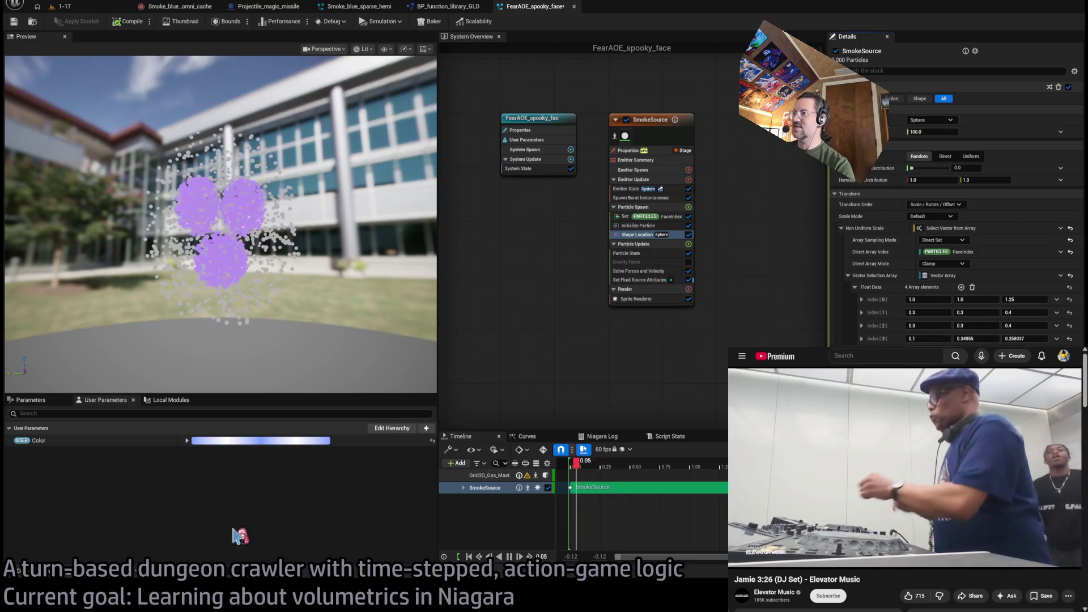
{"action": "key", "text": "ctrl+t"}
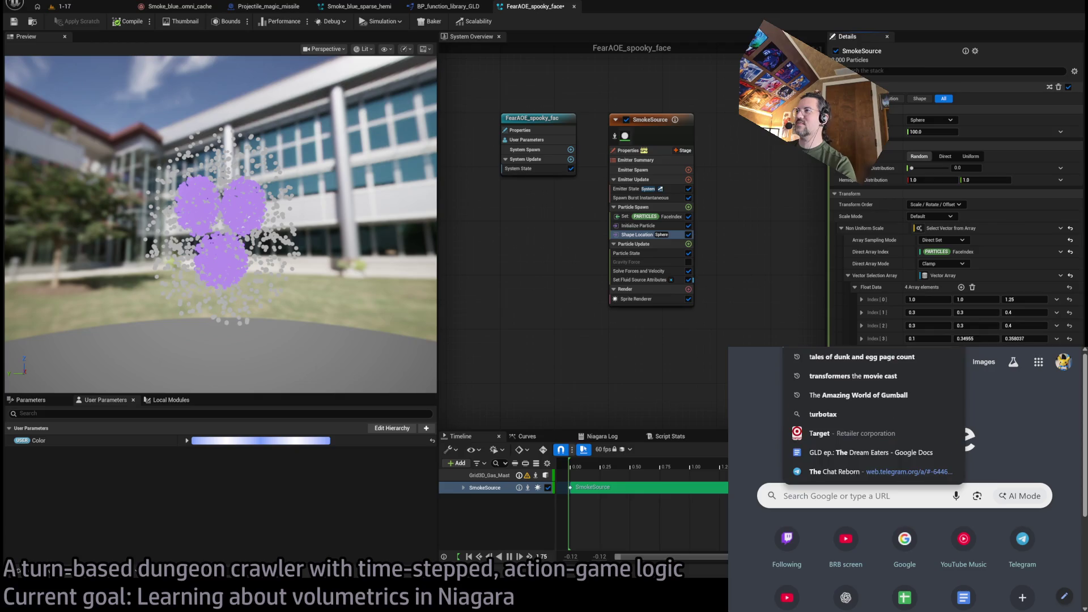
{"action": "type", "text": "cream paint"}
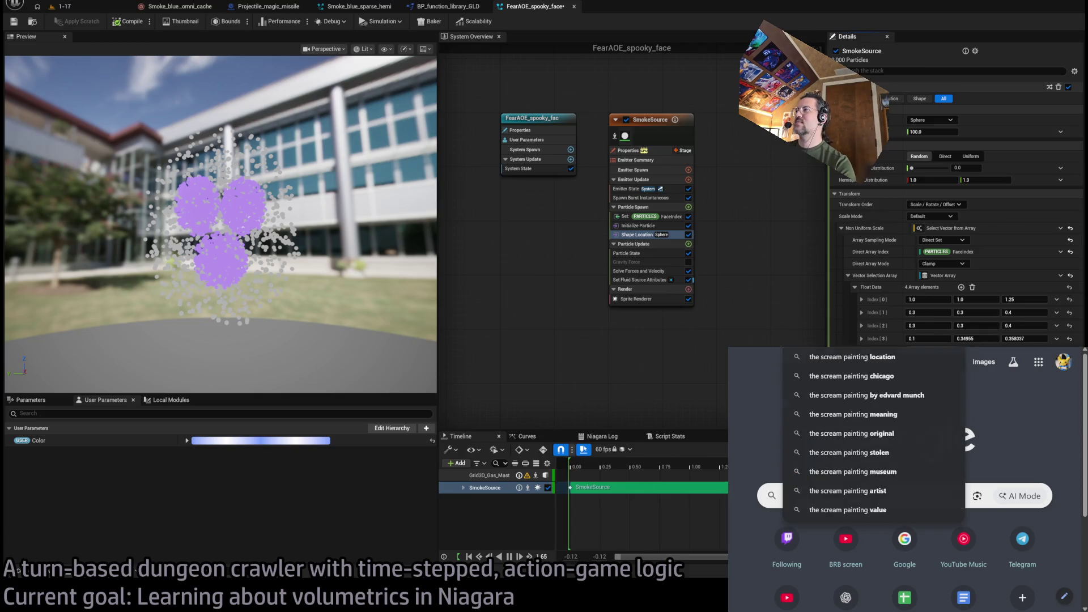
{"action": "key", "text": "Return"}
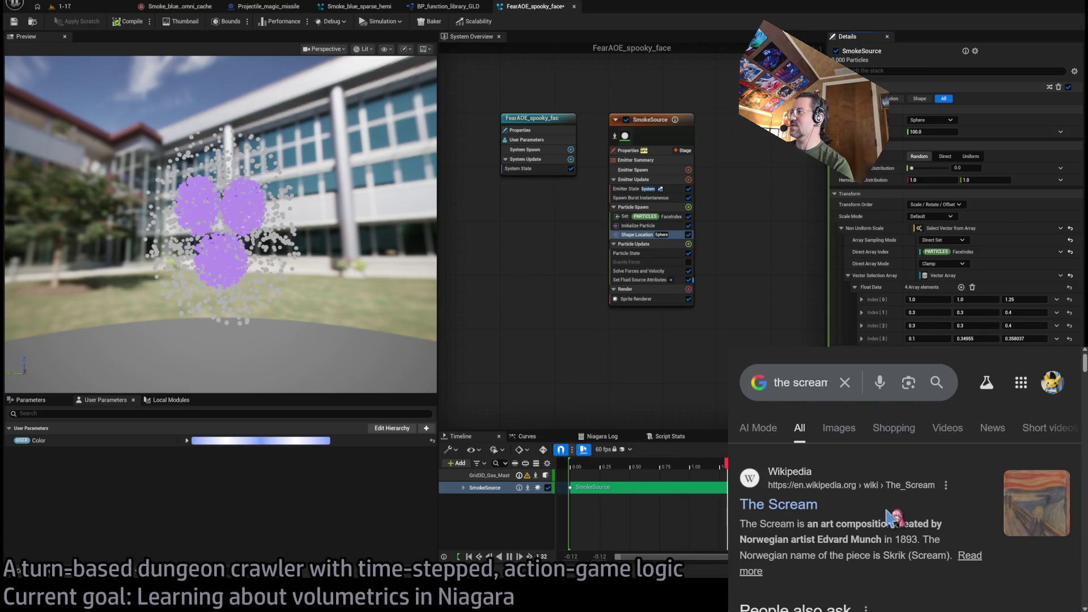
{"action": "left_click", "coordinate": [888, 516]}
{"action": "scroll", "coordinate": [989, 495], "scroll_direction": "down", "scroll_amount": 5}
{"action": "left_click", "coordinate": [935, 499]}
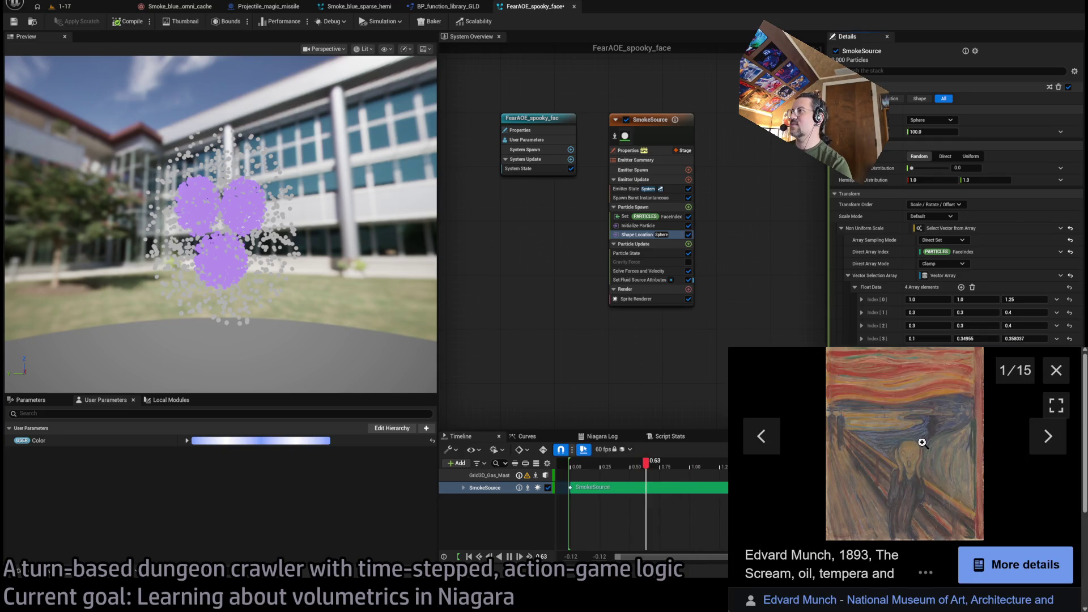
{"action": "left_click", "coordinate": [922, 442]}
{"action": "scroll", "coordinate": [884, 425], "scroll_direction": "right", "scroll_amount": 5}
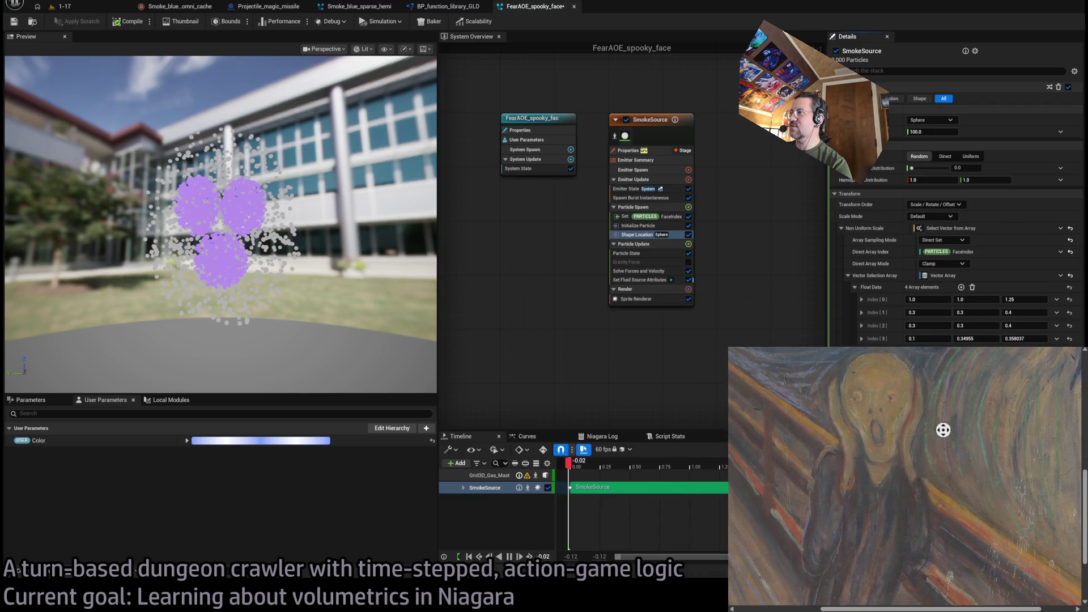
{"action": "left_click_drag", "start_coordinate": [943, 433], "coordinate": [951, 445]}
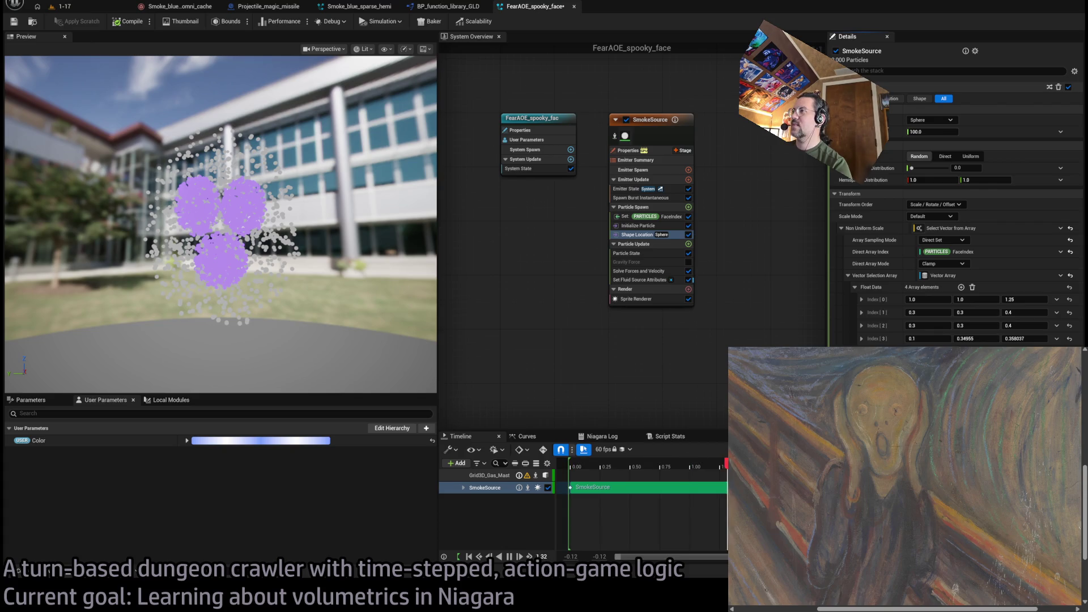
{"action": "key", "text": "Escape"}
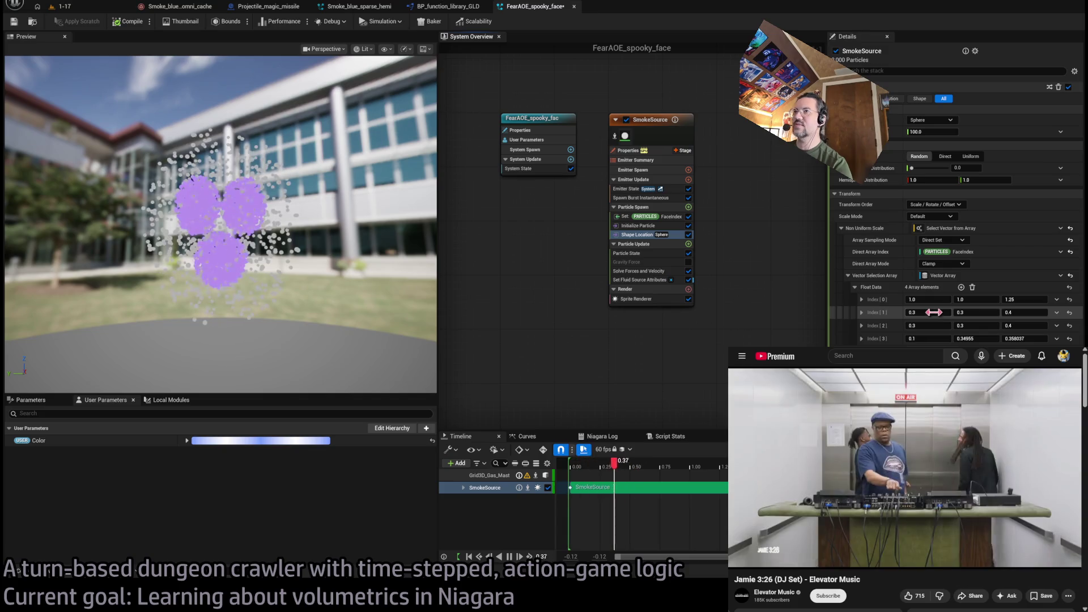
Enter 0.2 for the X, Y and Z scale fields of Index[1] and Index[2]
{"action": "left_click", "coordinate": [971, 313]}
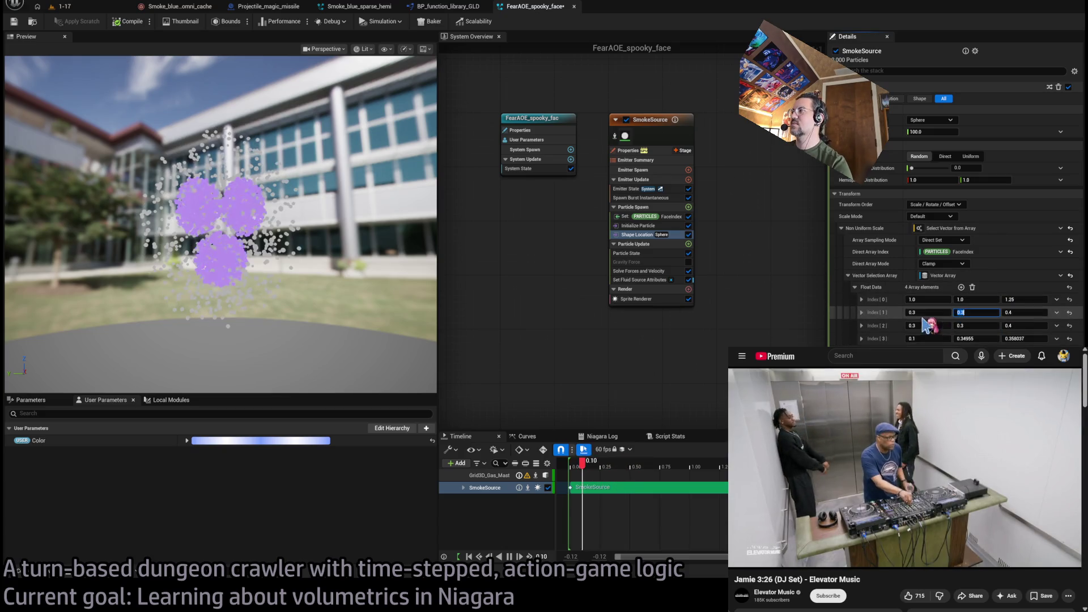
{"action": "key", "text": "shift+Tab"}
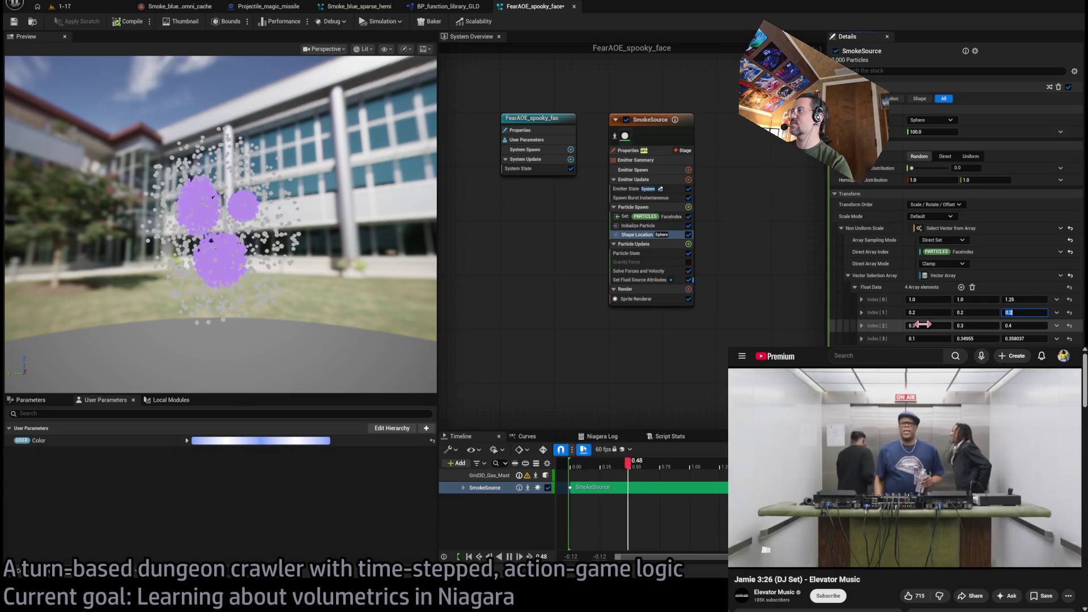
{"action": "left_click", "coordinate": [922, 324]}
{"action": "type", "text": "0.2"}
{"action": "key", "text": "Tab"}
{"action": "type", "text": "0.2"}
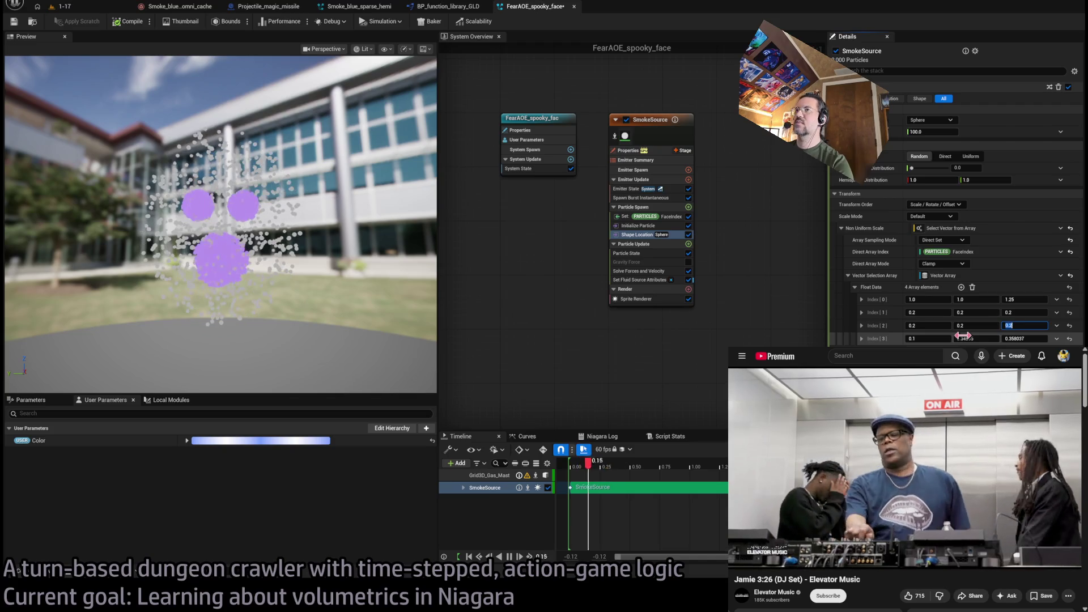
{"action": "key", "text": "Tab"}
{"action": "type", "text": "0.2"}
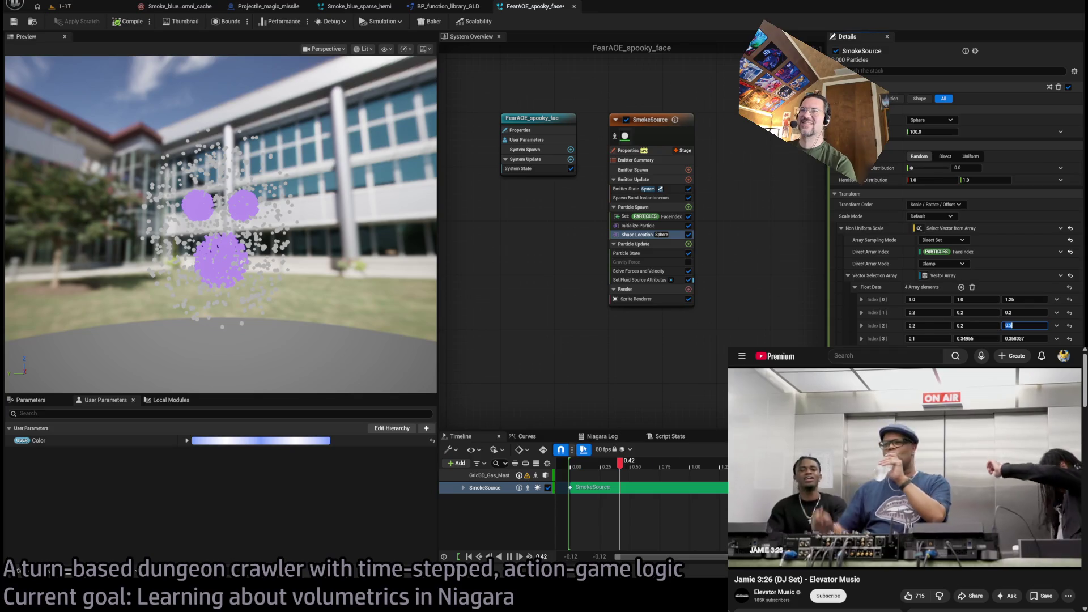
{"action": "mouse_move", "coordinate": [226, 227]}
{"action": "left_mouse_down"}
{"action": "mouse_move", "coordinate": [266, 204]}
{"action": "mouse_move", "coordinate": [238, 226]}
{"action": "mouse_move", "coordinate": [272, 227]}
{"action": "left_mouse_up"}
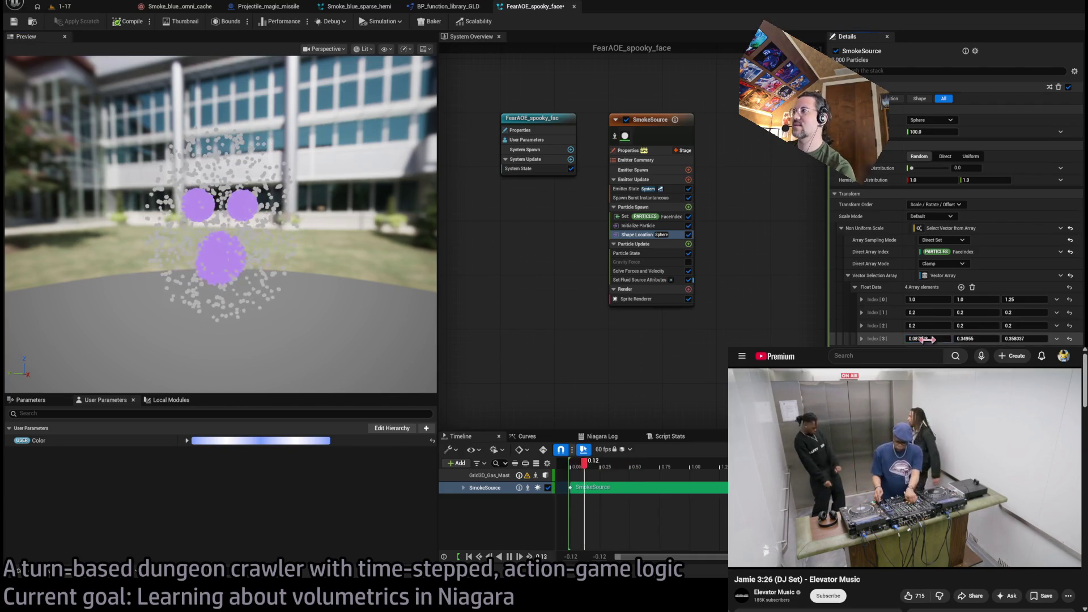
Lower the mouth blob's Index[3] Z scale to about 0.372
{"action": "left_click", "coordinate": [927, 339]}
{"action": "key", "text": "Tab"}
{"action": "type", "text": ".3"}
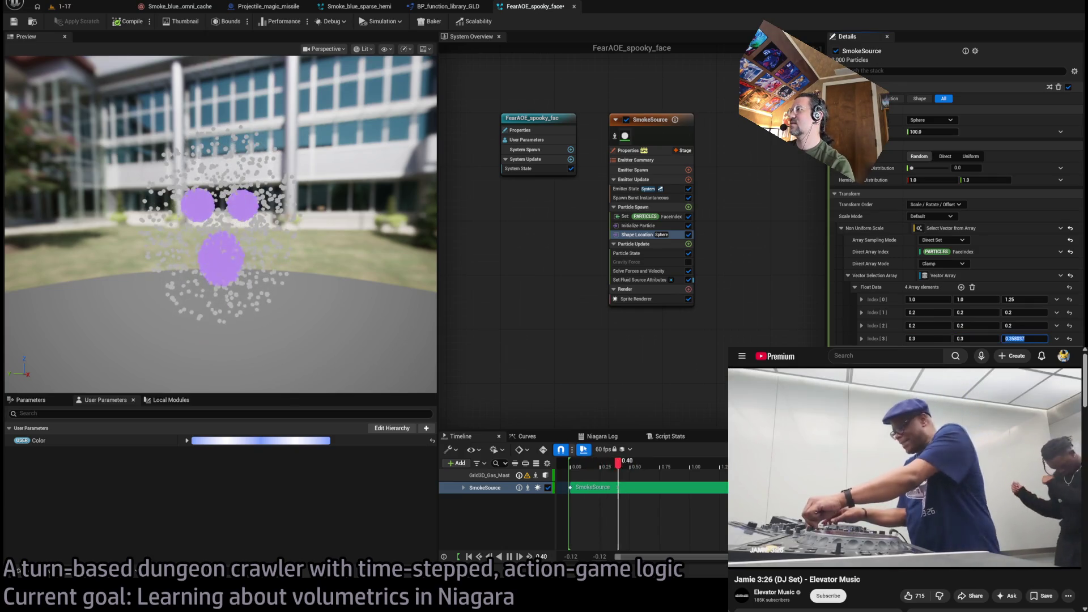
{"action": "type", "text": ".63033"}
{"action": "key", "text": "Return"}
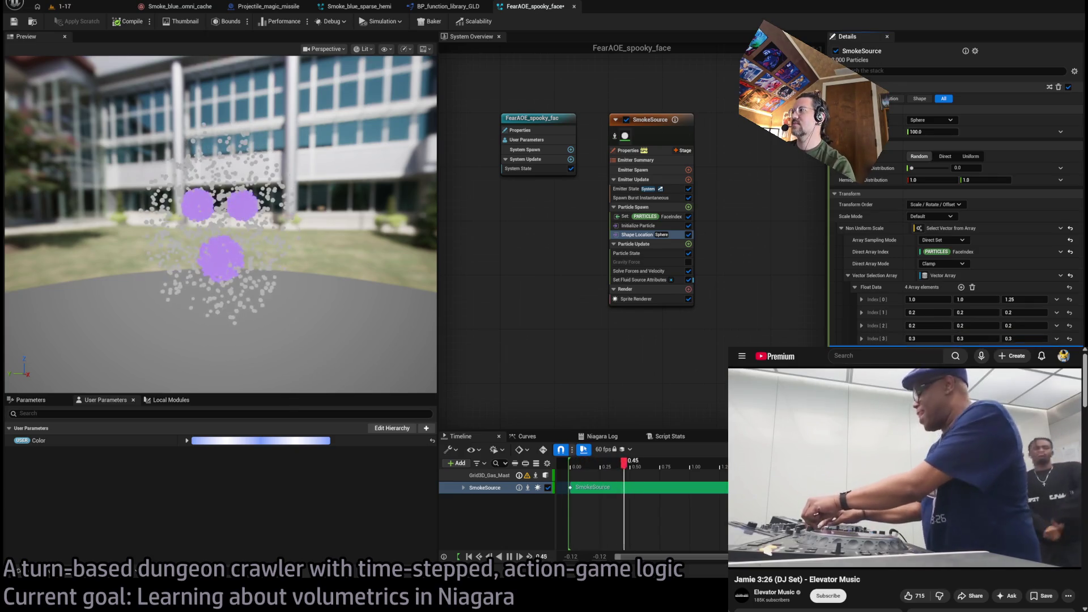
{"action": "mouse_move", "coordinate": [1020, 339]}
{"action": "left_mouse_down"}
{"action": "mouse_move", "coordinate": [970, 340]}
{"action": "mouse_move", "coordinate": [981, 342]}
{"action": "left_mouse_up"}
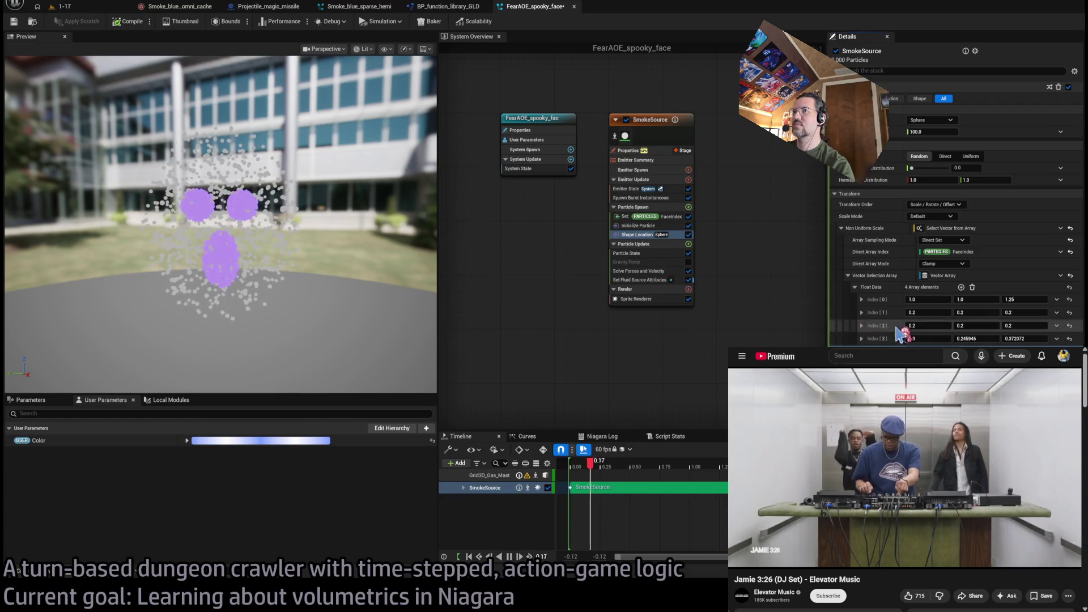
{"action": "mouse_move", "coordinate": [328, 294]}
{"action": "left_mouse_down"}
{"action": "mouse_move", "coordinate": [328, 249]}
{"action": "mouse_move", "coordinate": [328, 283]}
{"action": "mouse_move", "coordinate": [475, 313]}
{"action": "left_mouse_up"}
Set the mouth blob's X and Y scale to 0.25, then show Set Fluid Source Attributes
{"action": "left_click", "coordinate": [927, 339]}
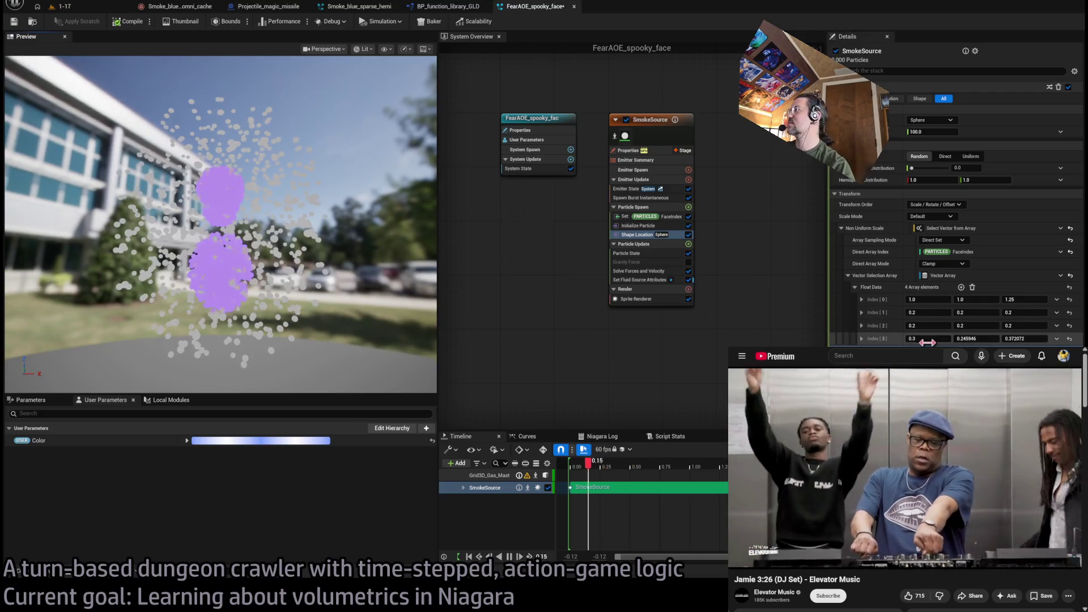
{"action": "type", "text": ".25"}
{"action": "key", "text": "Tab"}
{"action": "type", "text": ".25"}
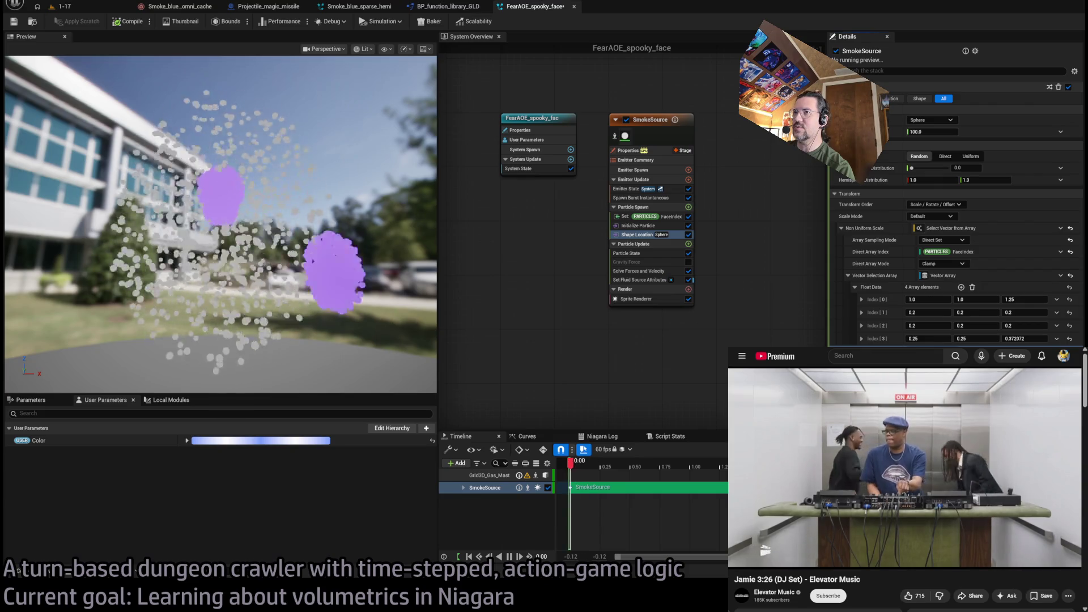
{"action": "left_click_drag", "start_coordinate": [354, 331], "coordinate": [385, 319]}
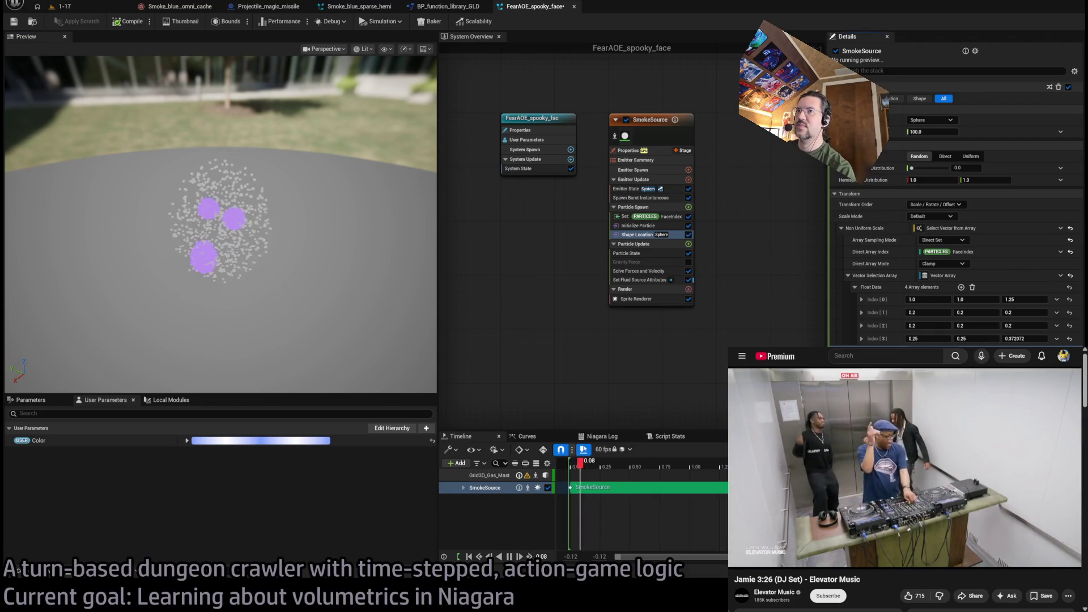
{"action": "left_click_drag", "start_coordinate": [361, 337], "coordinate": [368, 367]}
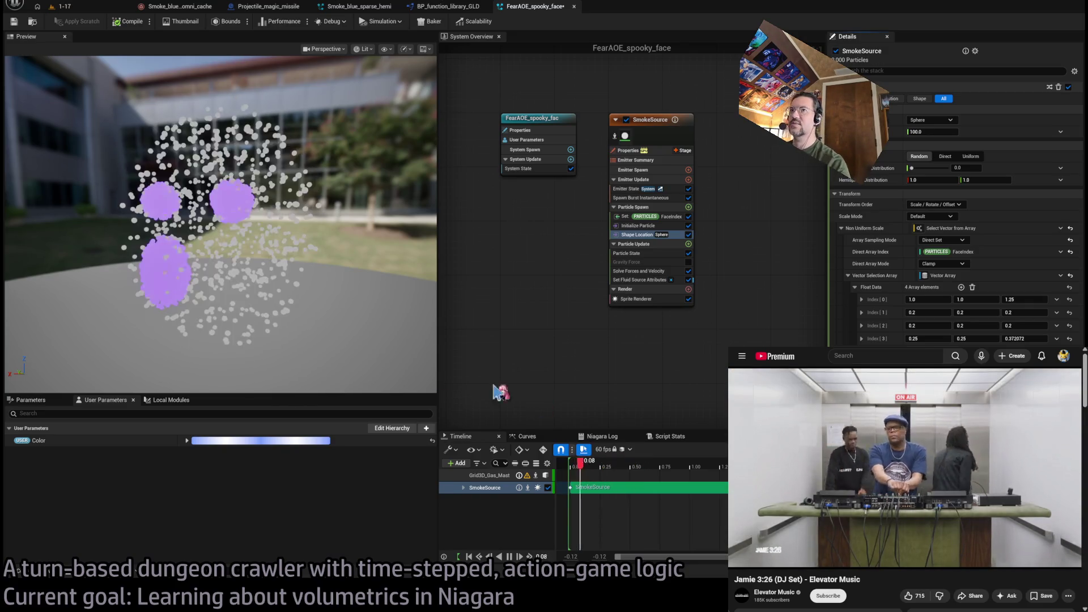
{"action": "mouse_move", "coordinate": [333, 345]}
{"action": "left_mouse_down"}
{"action": "mouse_move", "coordinate": [340, 369]}
{"action": "mouse_move", "coordinate": [336, 343]}
{"action": "mouse_move", "coordinate": [238, 279]}
{"action": "left_mouse_up"}
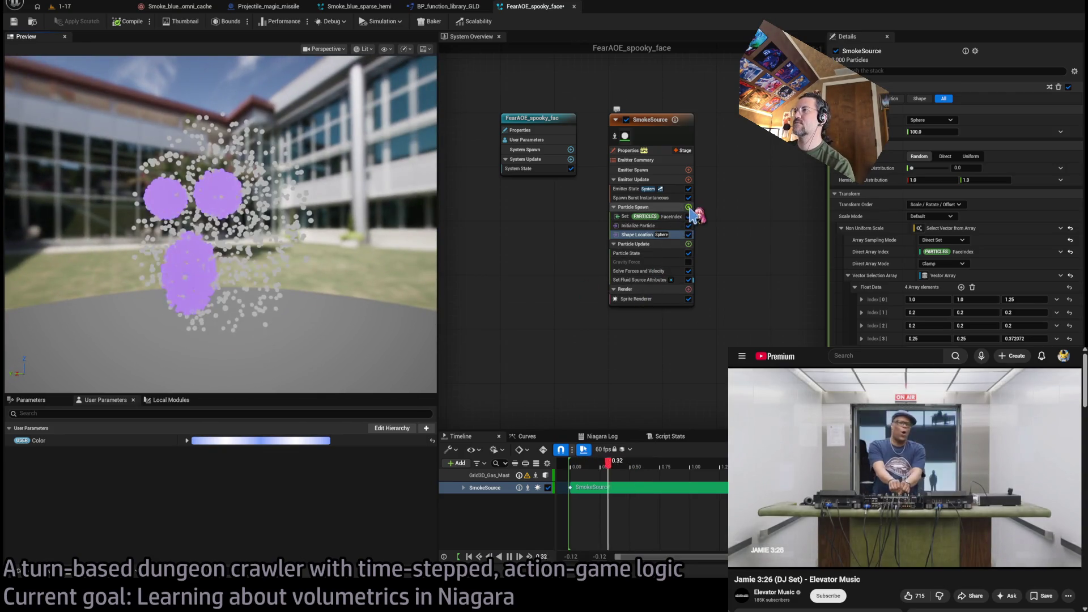
{"action": "left_click", "coordinate": [641, 280]}
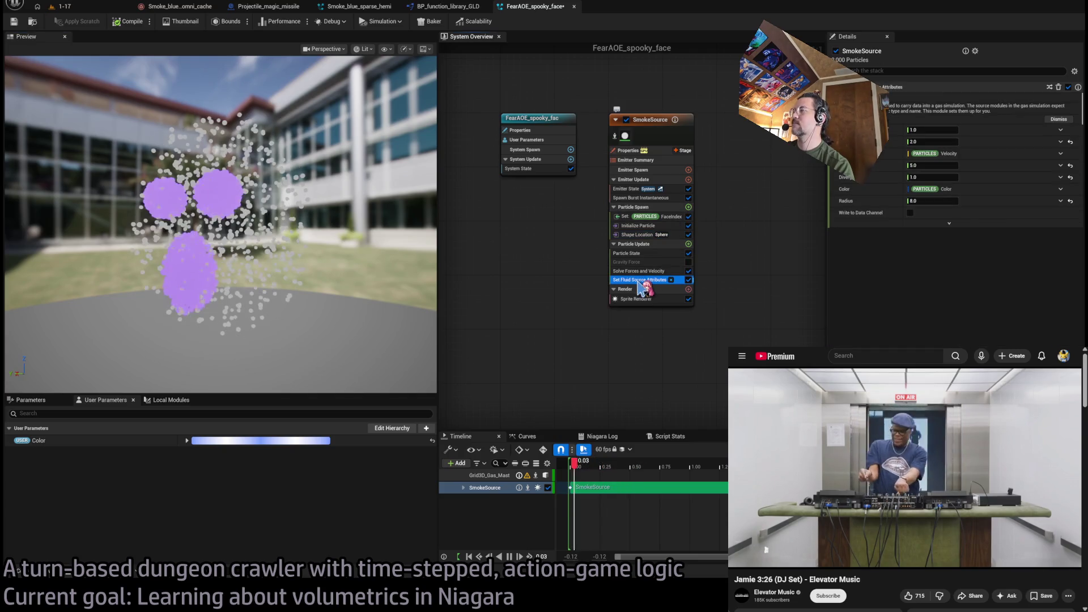
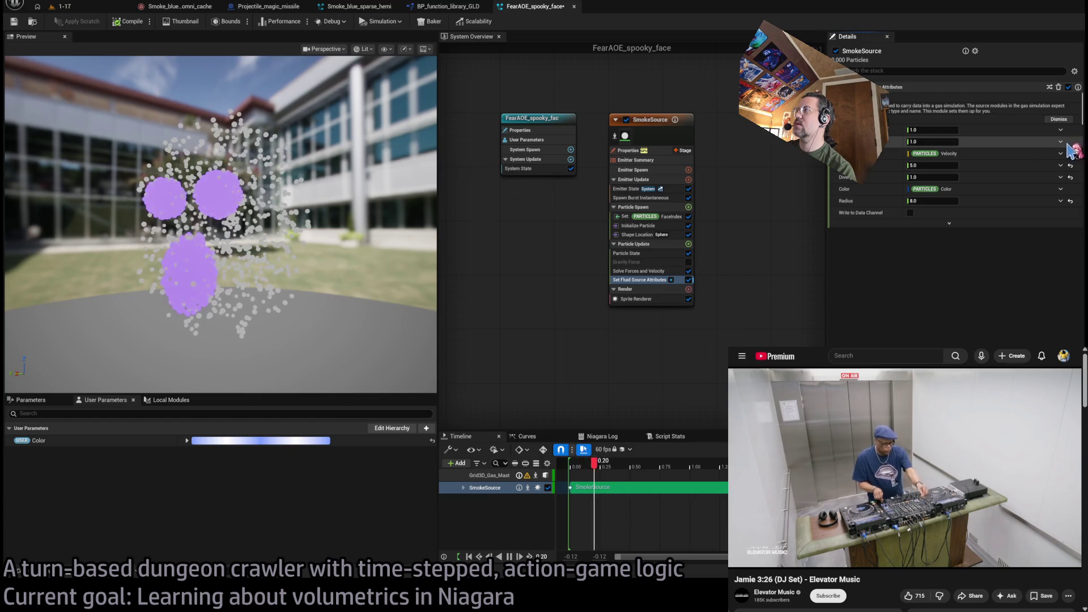
Drive the second fluid attribute with Select Float from Array, Direct Set mode, indexed by Particles.FaceIndex
{"action": "key", "text": "ctrl+z"}
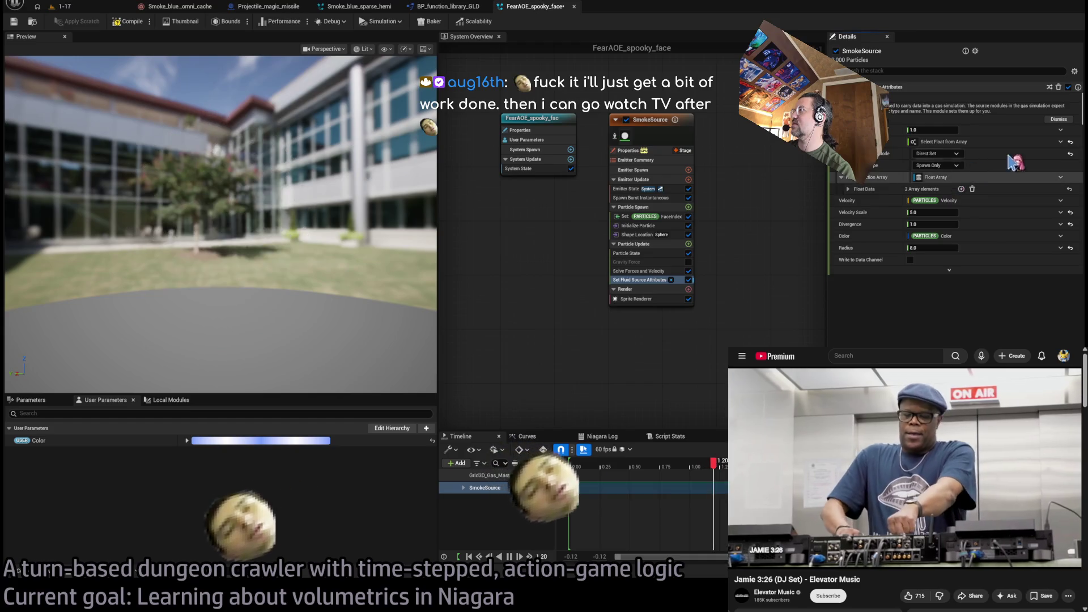
{"action": "key", "text": "ctrl+z"}
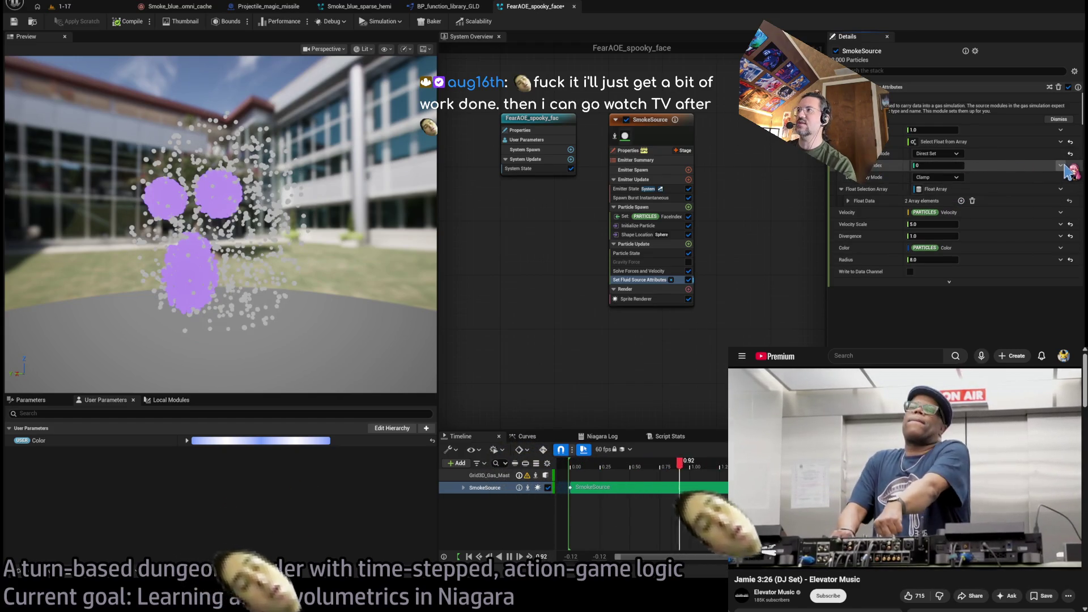
{"action": "key", "text": "ctrl+z"}
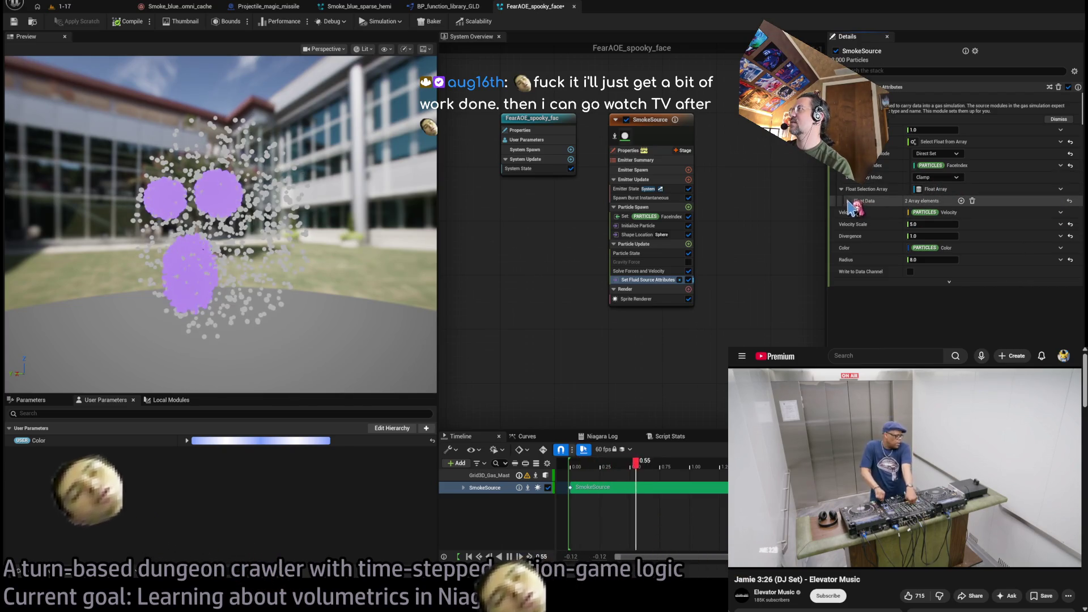
Fill the Float Data array with four values: 0.5, 2.0, 2.0, 2.0
{"action": "left_click", "coordinate": [989, 202]}
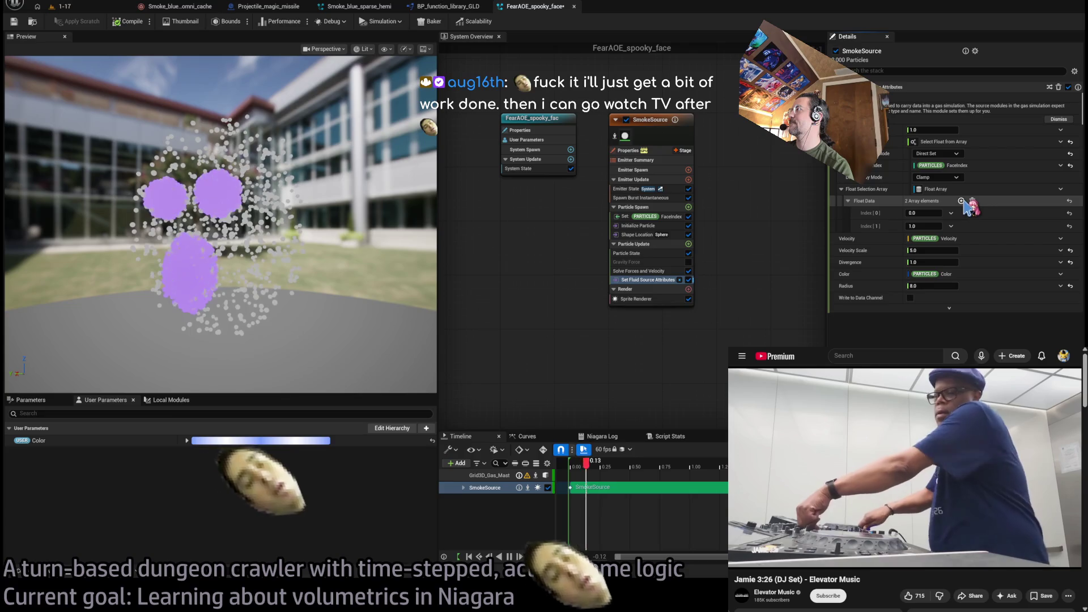
{"action": "double_click", "coordinate": [961, 201]}
{"action": "left_click", "coordinate": [930, 213]}
{"action": "type", "text": "0.5"}
{"action": "left_click", "coordinate": [923, 226]}
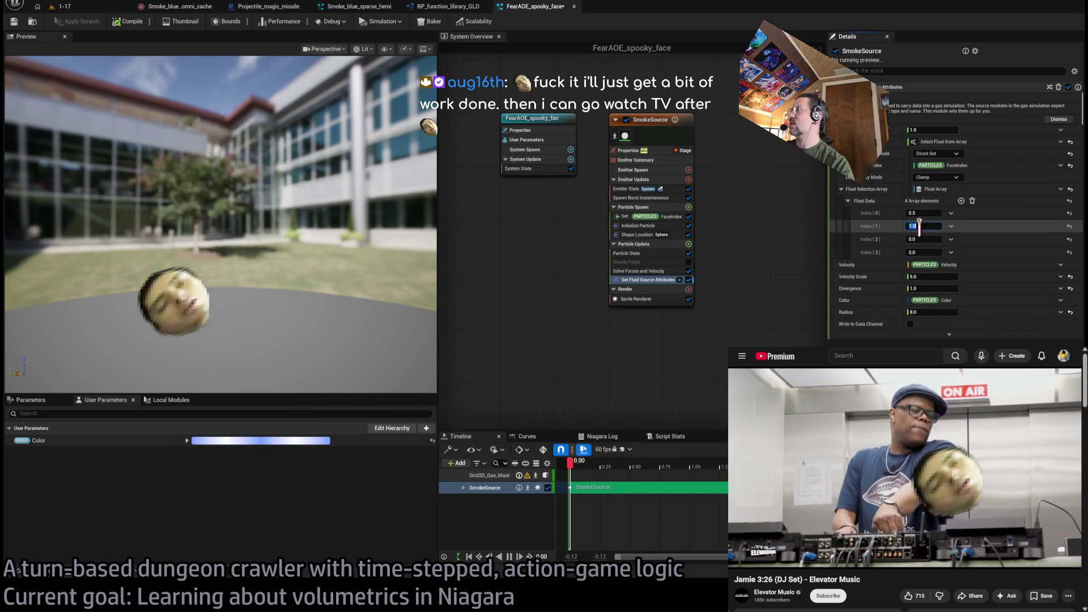
{"action": "type", "text": "2"}
{"action": "left_click", "coordinate": [924, 239]}
{"action": "type", "text": "2"}
{"action": "left_click", "coordinate": [931, 251]}
{"action": "type", "text": "2"}
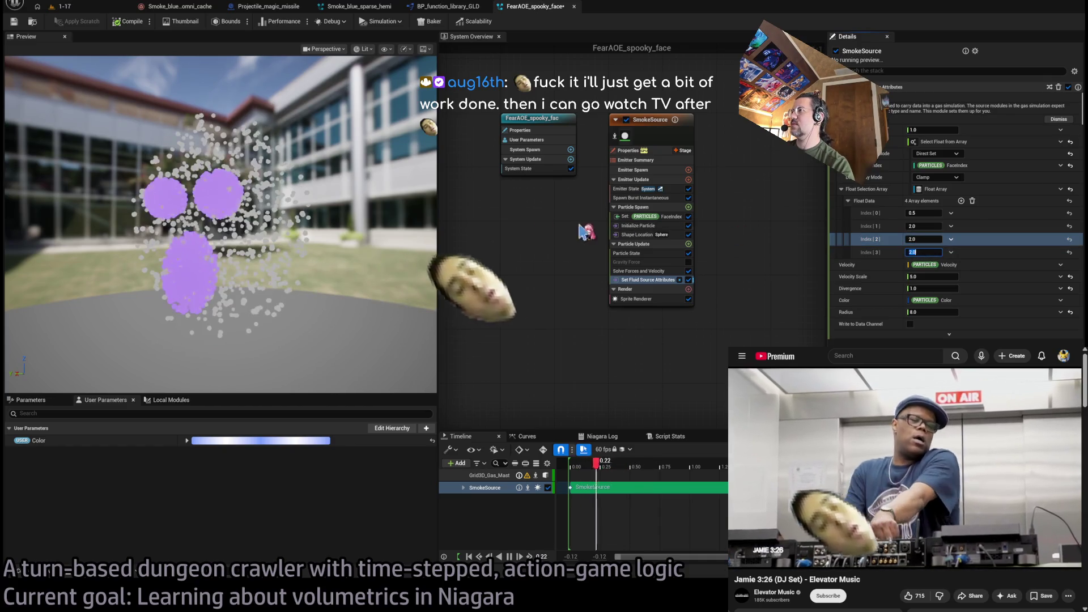
{"action": "key", "text": "Return"}
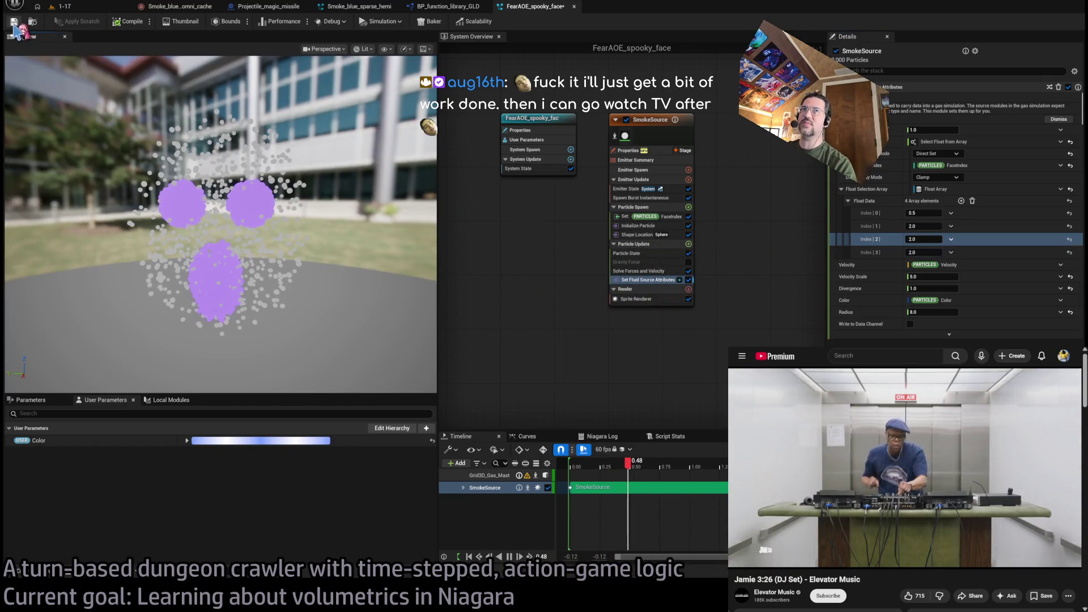
{"action": "mouse_move", "coordinate": [315, 213]}
{"action": "left_mouse_down"}
{"action": "mouse_move", "coordinate": [283, 216]}
{"action": "mouse_move", "coordinate": [340, 210]}
{"action": "left_mouse_up"}
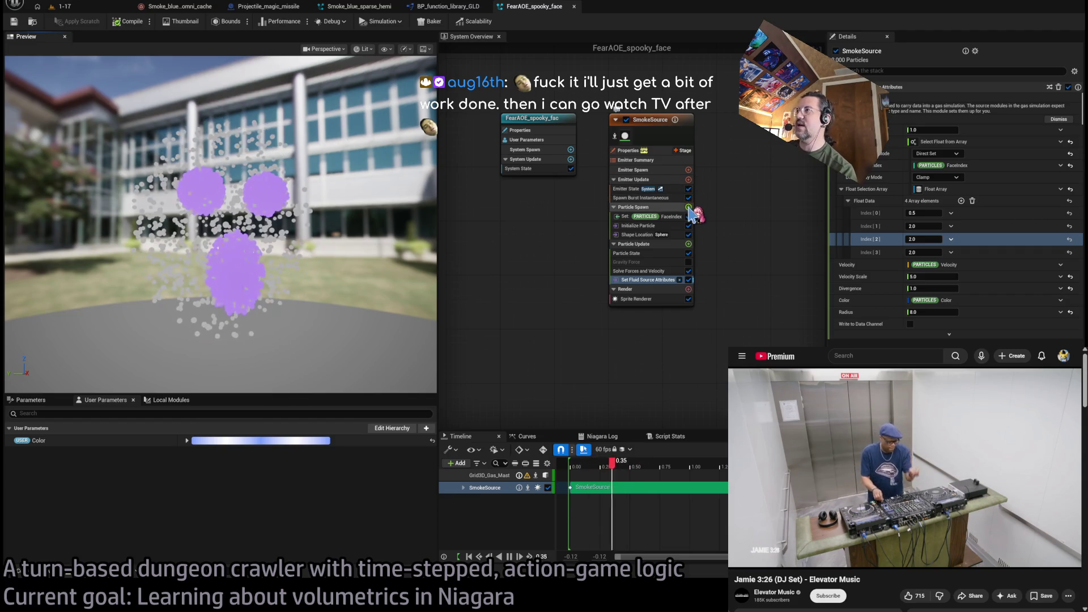
Restore the linear Add Velocity module and change the Initialize Particle value from 0.5 to 0.2
{"action": "key", "text": "ctrl+z"}
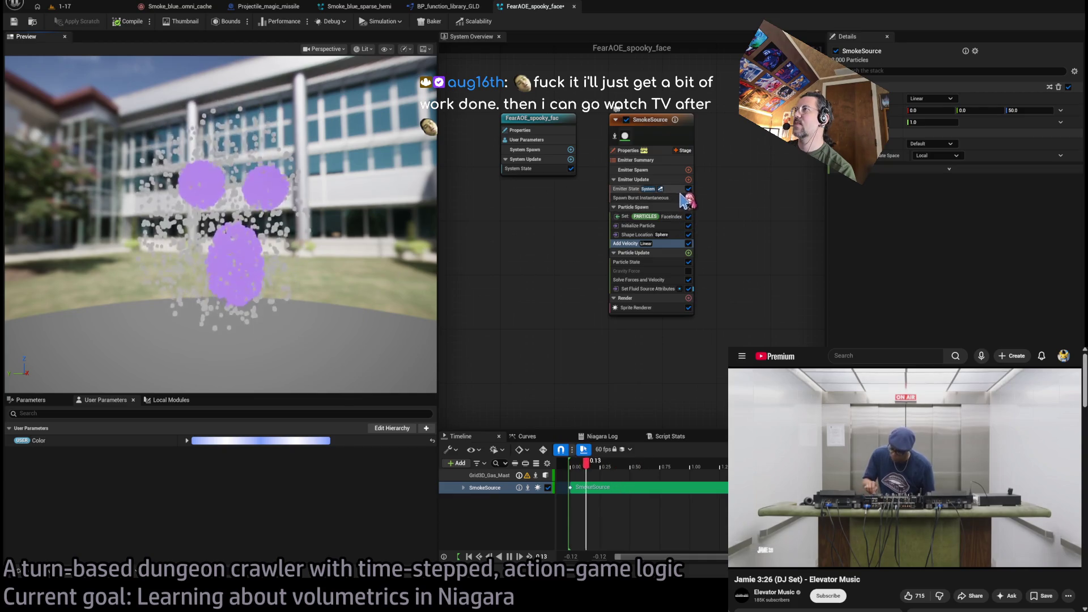
{"action": "left_click", "coordinate": [676, 200]}
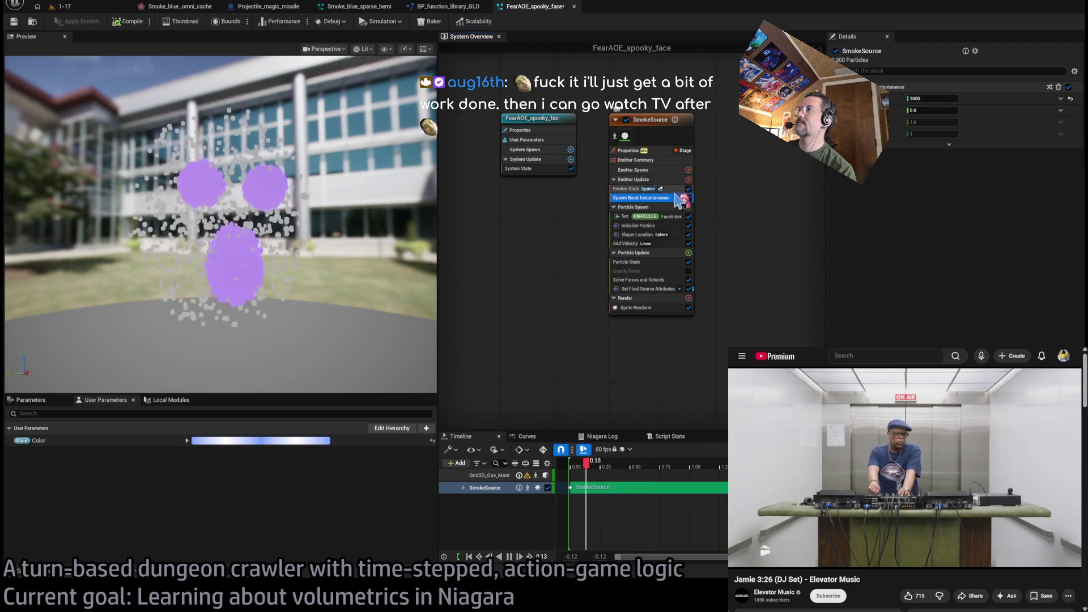
{"action": "left_click", "coordinate": [663, 226]}
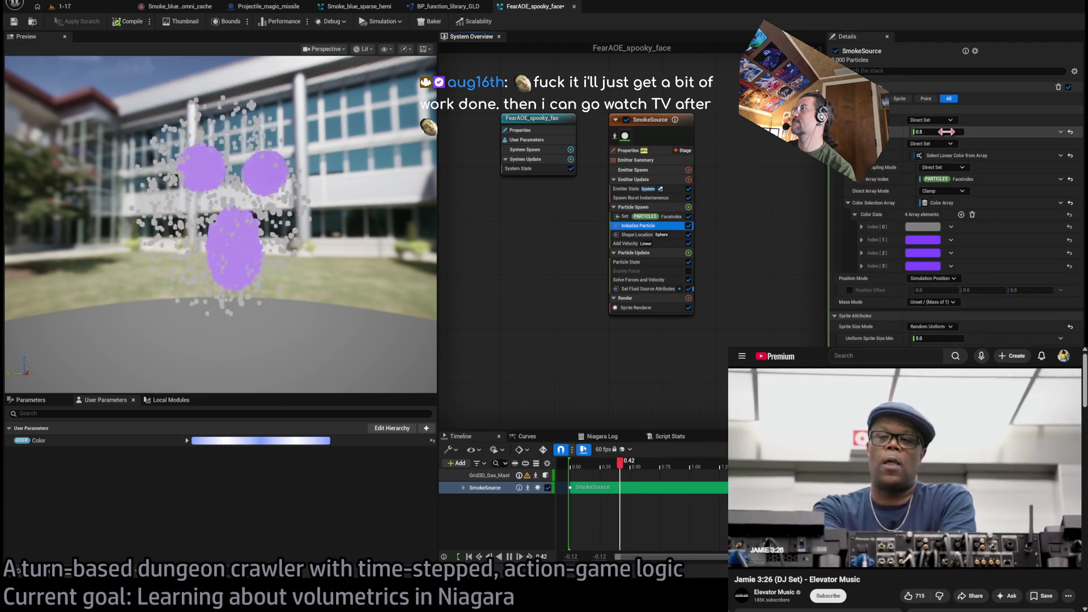
{"action": "left_click", "coordinate": [946, 132]}
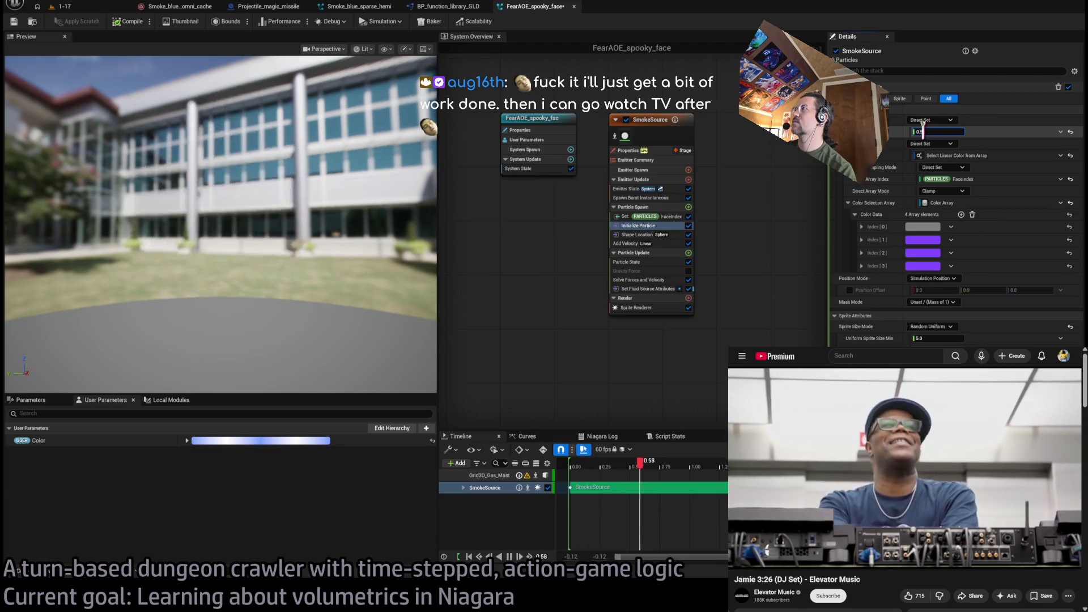
{"action": "type", "text": "0.2"}
{"action": "key", "text": "Return"}
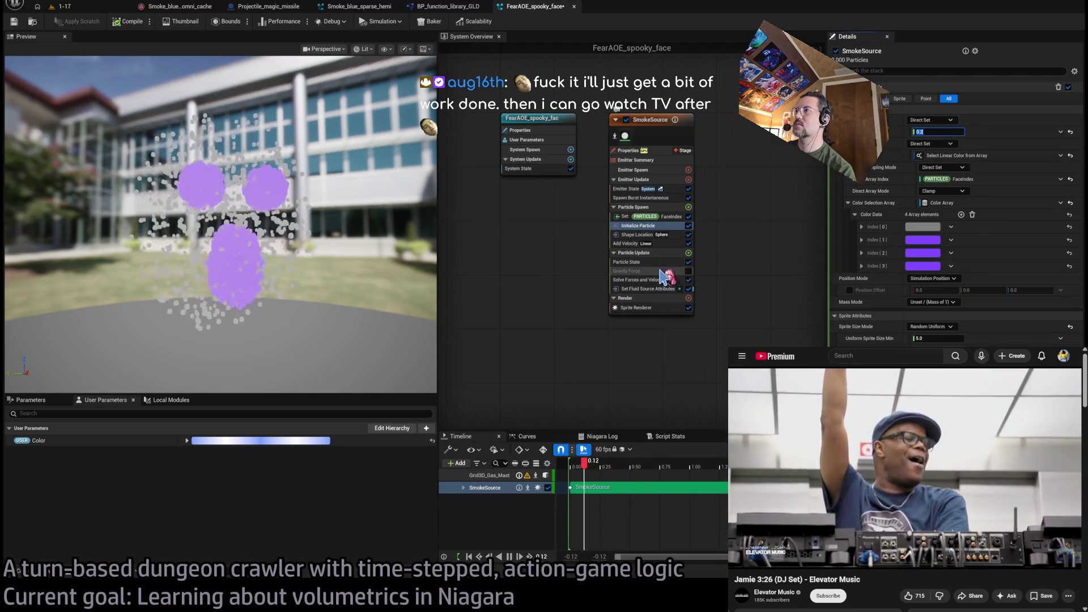
Replace Add Velocity's Velocity with a Multiply Vector dynamic input
{"action": "left_click", "coordinate": [640, 280]}
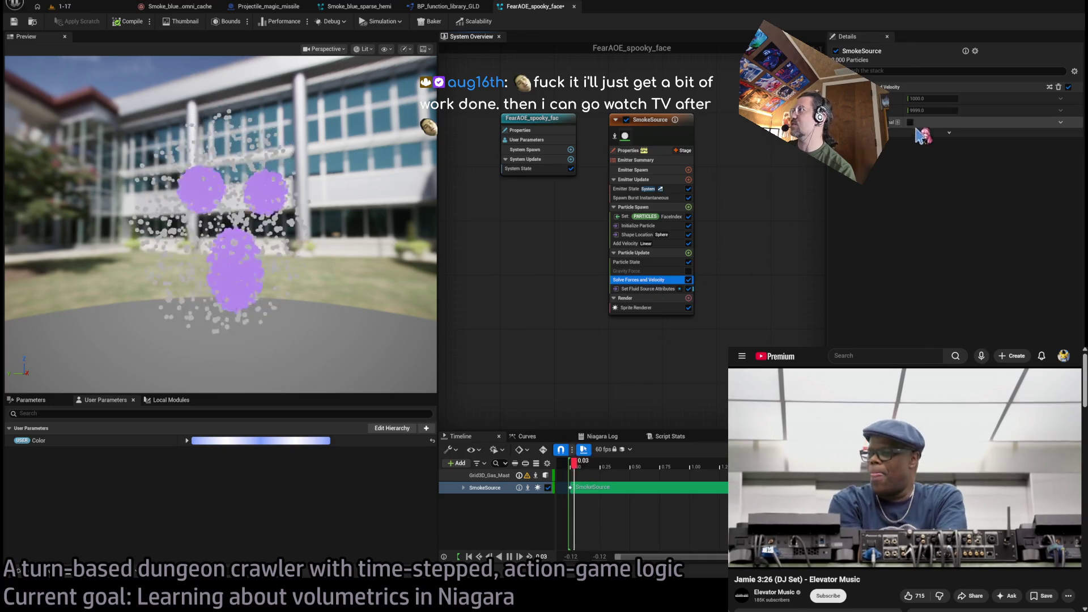
{"action": "left_click", "coordinate": [641, 289]}
{"action": "left_click", "coordinate": [638, 266]}
{"action": "left_click", "coordinate": [646, 226]}
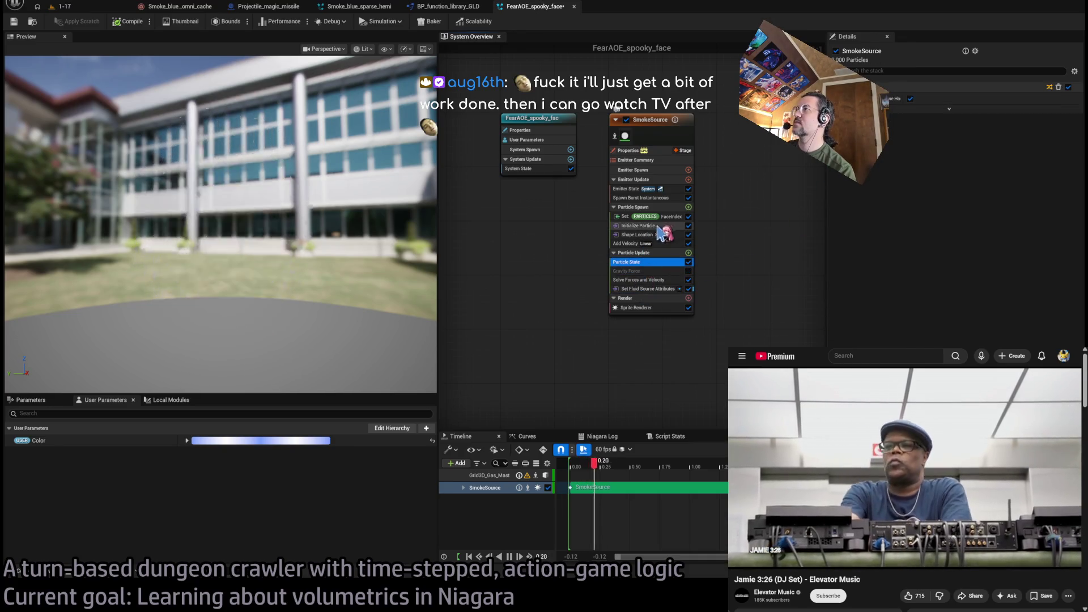
{"action": "left_click", "coordinate": [666, 243]}
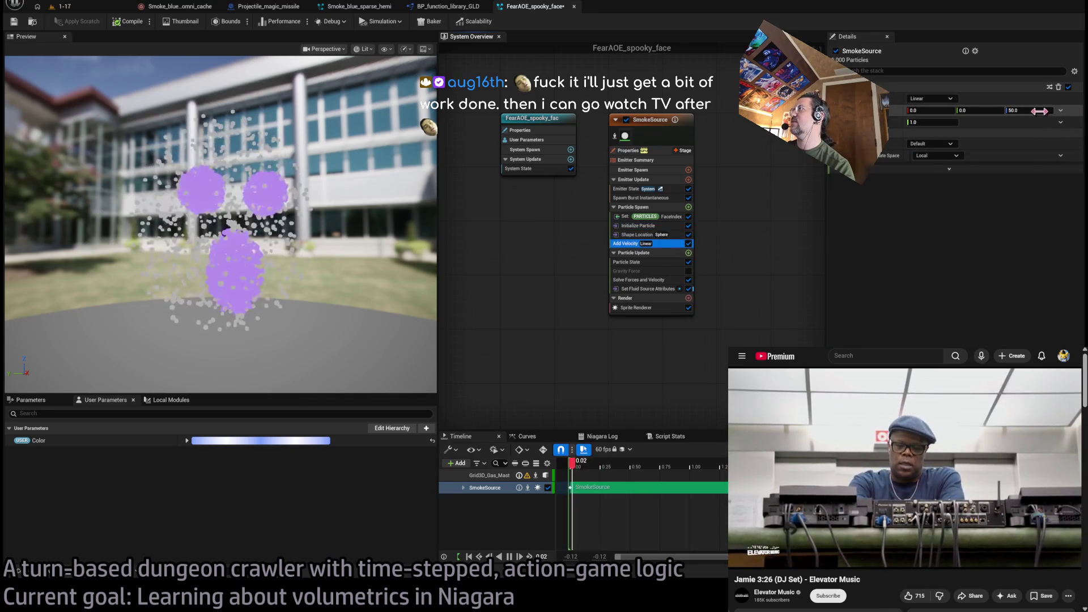
{"action": "left_click", "coordinate": [1066, 117]}
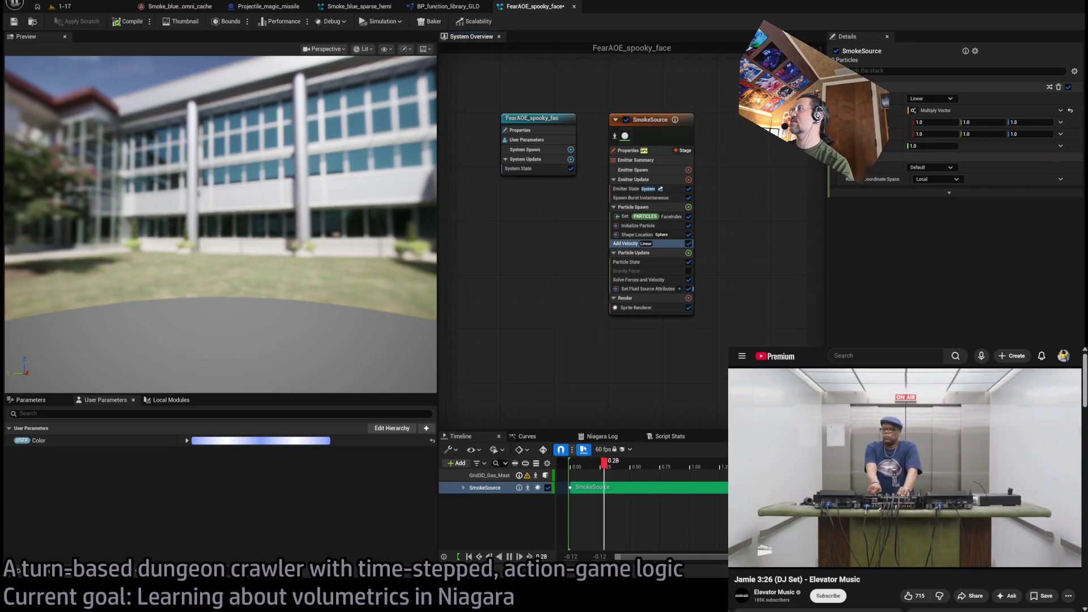
Switch the velocity to Multiply Vector by Float with the vector pointing up (0, 0, 1)
{"action": "left_click", "coordinate": [931, 121]}
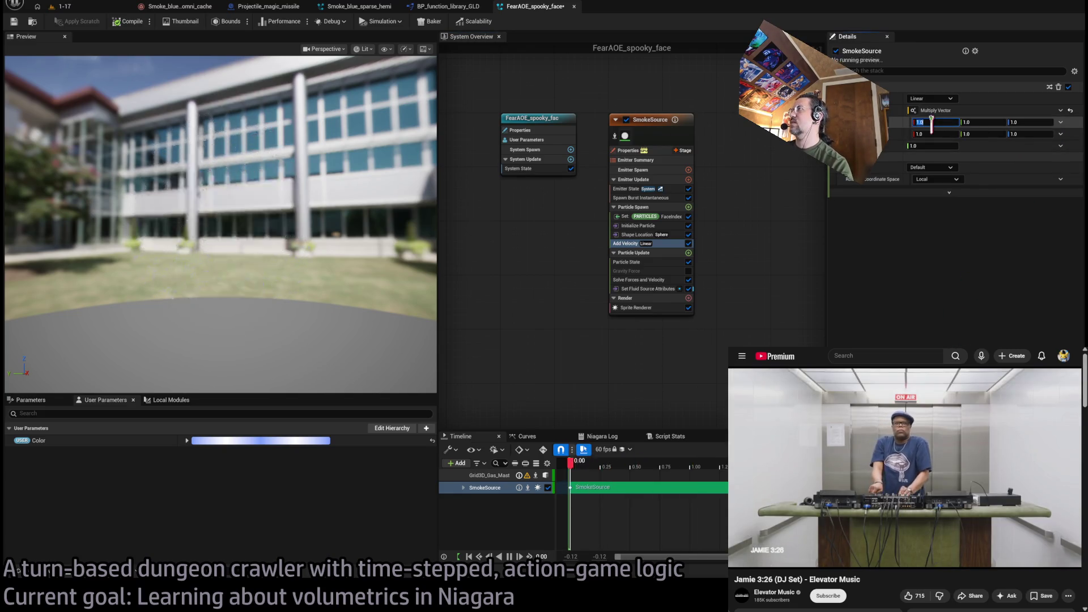
{"action": "left_click", "coordinate": [1065, 119]}
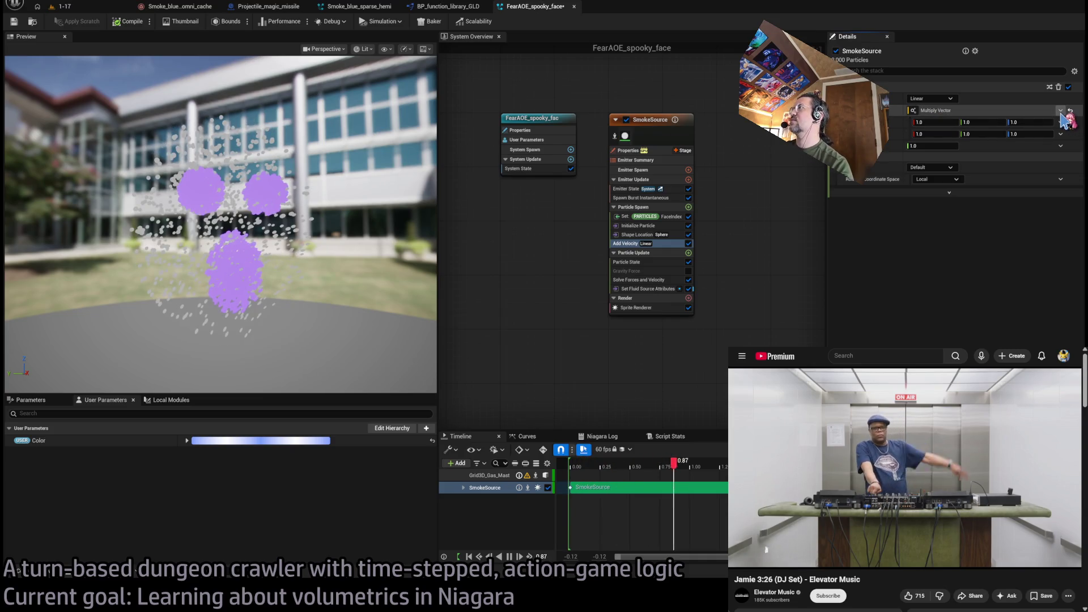
{"action": "left_click", "coordinate": [1060, 111]}
{"action": "left_click", "coordinate": [952, 136]}
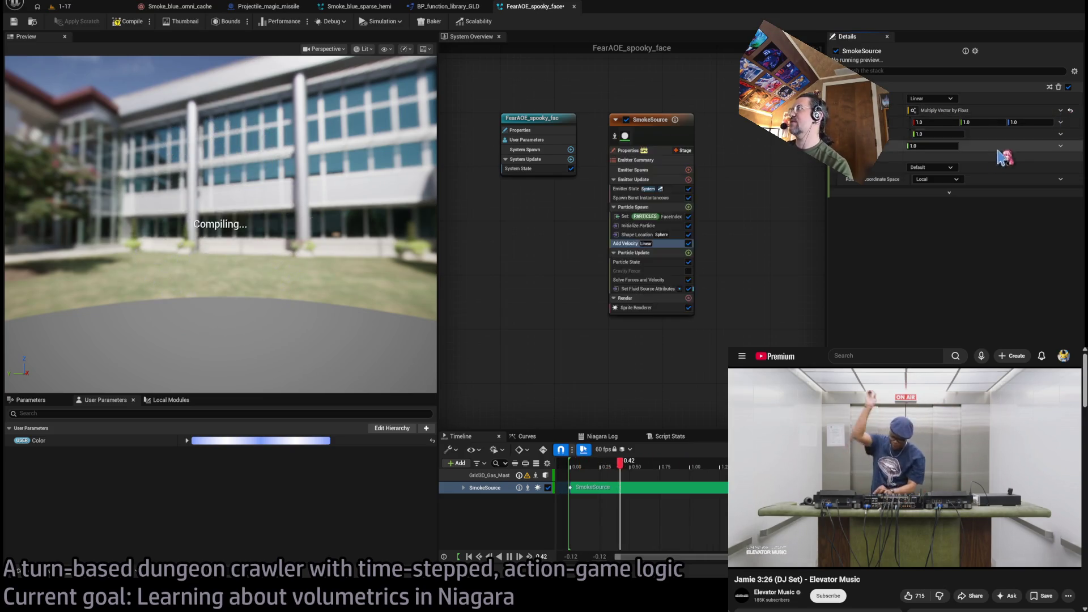
{"action": "left_click", "coordinate": [928, 122]}
{"action": "type", "text": "0"}
{"action": "type", "text": "8"}
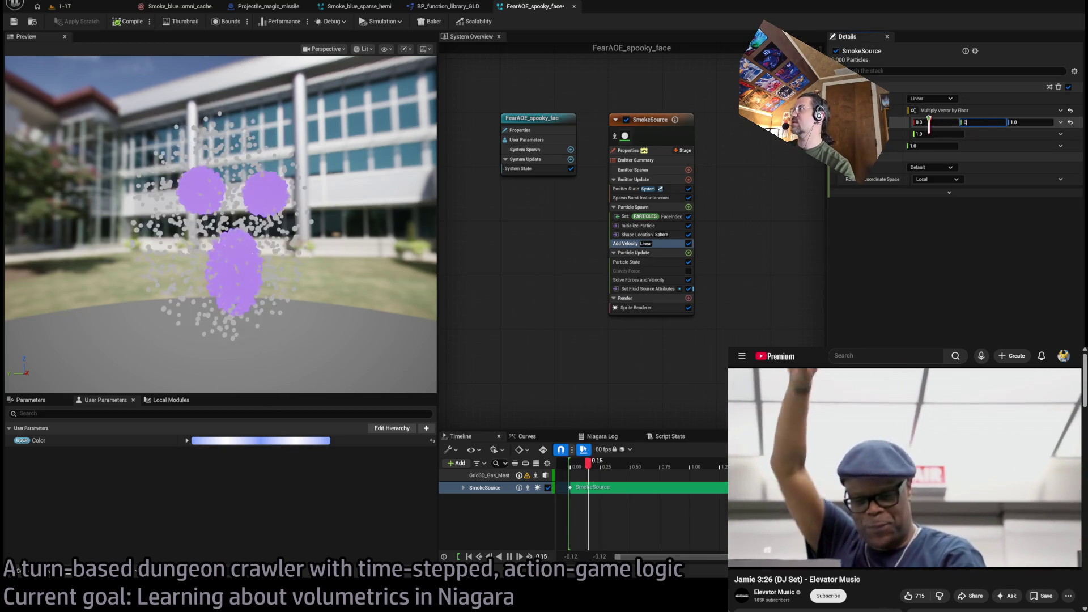
{"action": "key", "text": "Tab"}
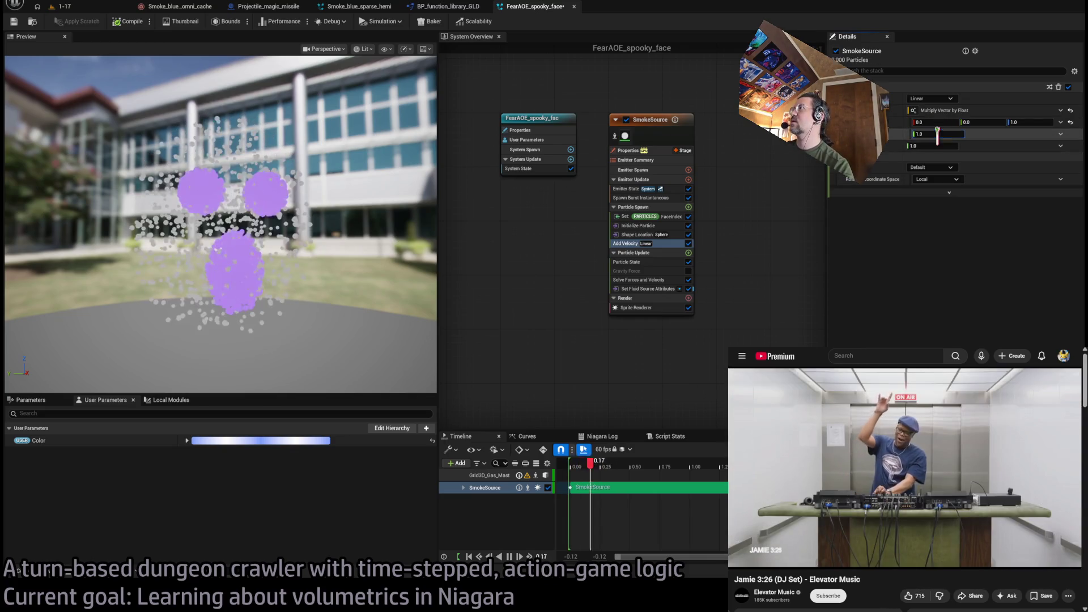
{"action": "type", "text": "1000"}
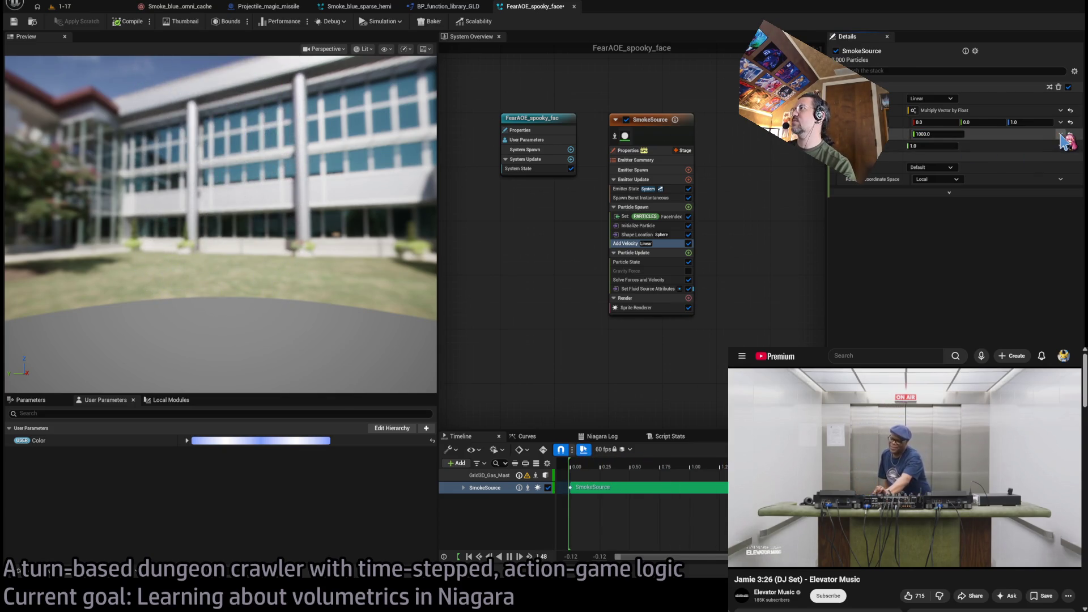
Make the float scale a Random Range Float with minimum 1.0 and maximum 200.0
{"action": "left_click", "coordinate": [946, 157]}
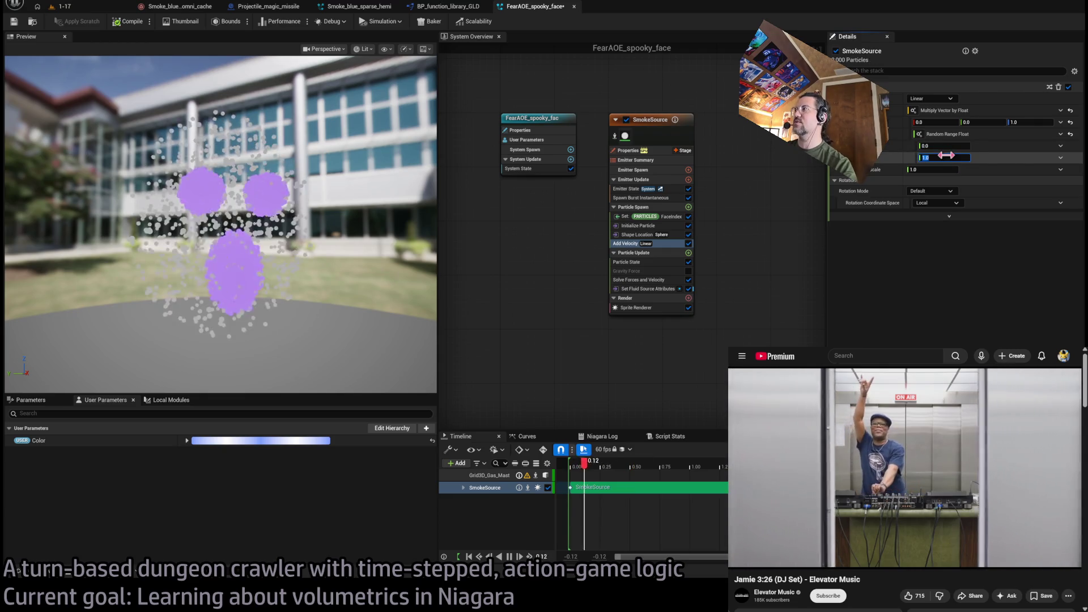
{"action": "type", "text": "30"}
{"action": "key", "text": "shift+Tab"}
{"action": "type", "text": "1"}
{"action": "key", "text": "Return"}
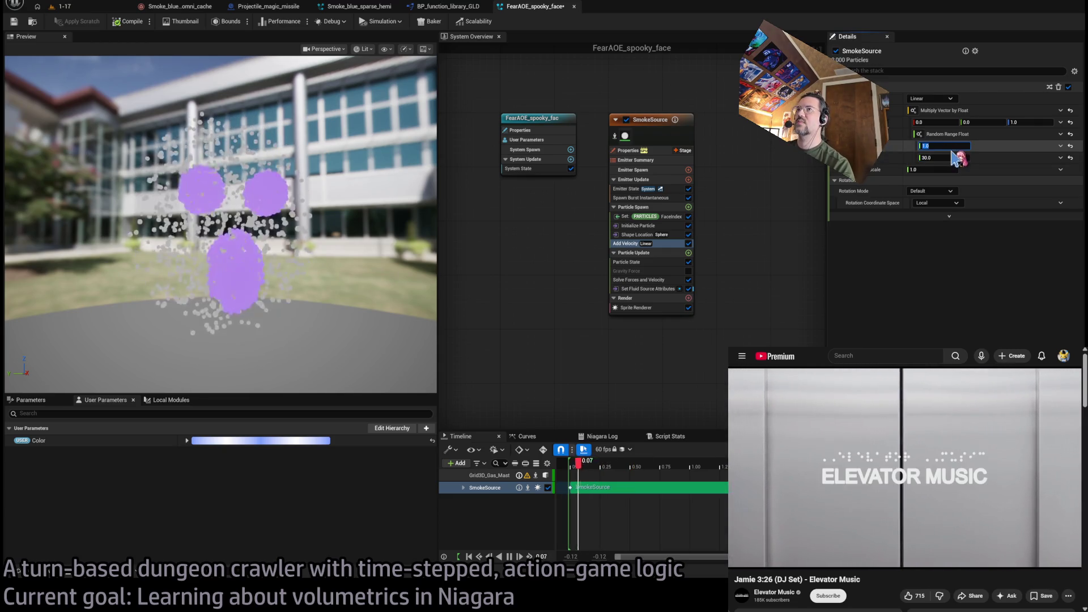
{"action": "left_click", "coordinate": [954, 158]}
{"action": "type", "text": "50"}
{"action": "key", "text": "Return"}
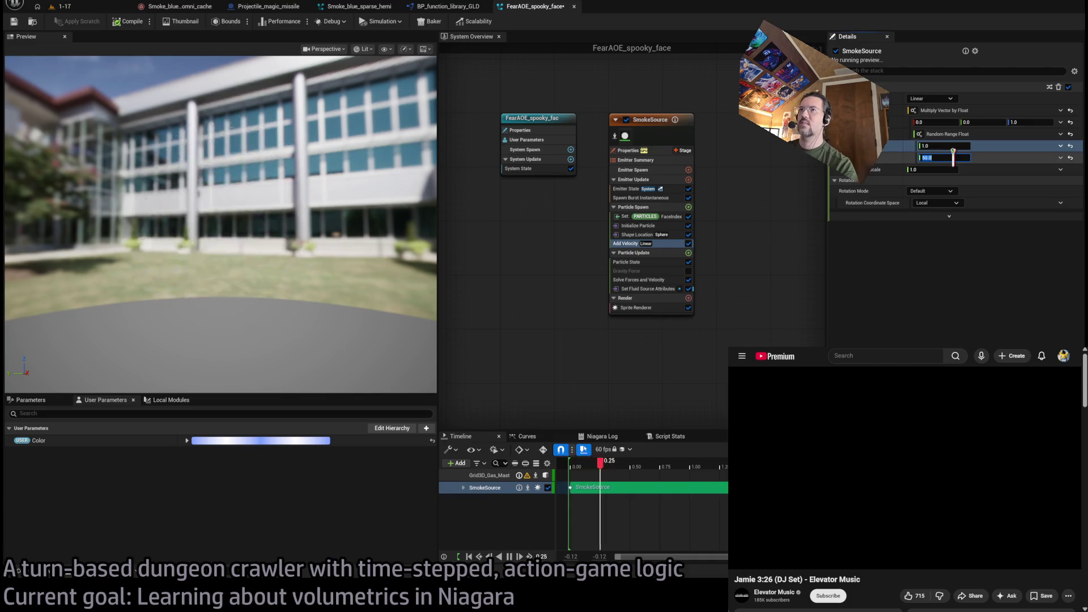
{"action": "type", "text": "100"}
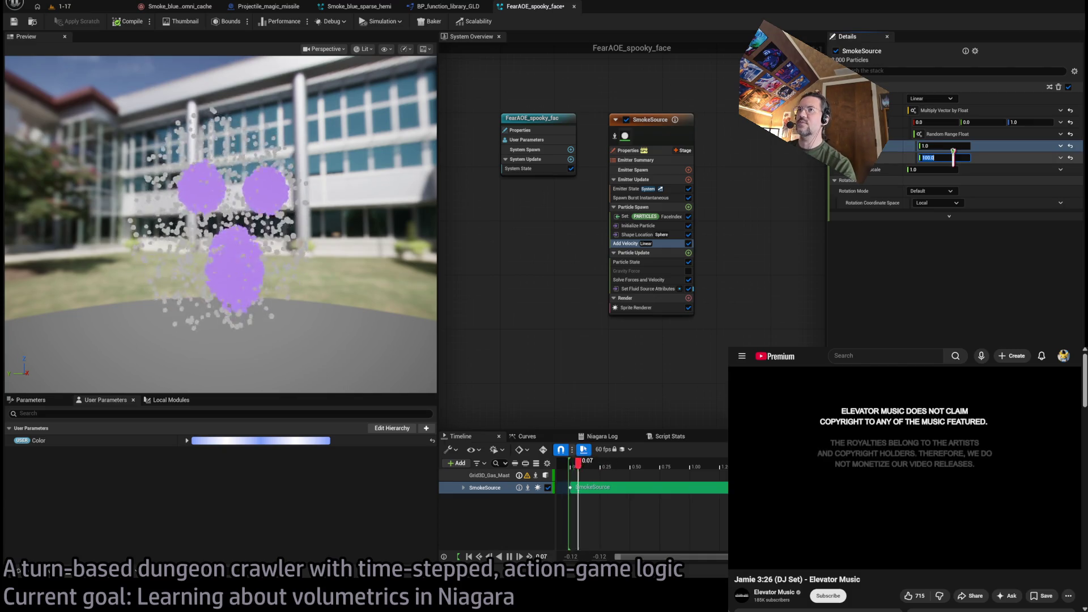
{"action": "key", "text": "Return"}
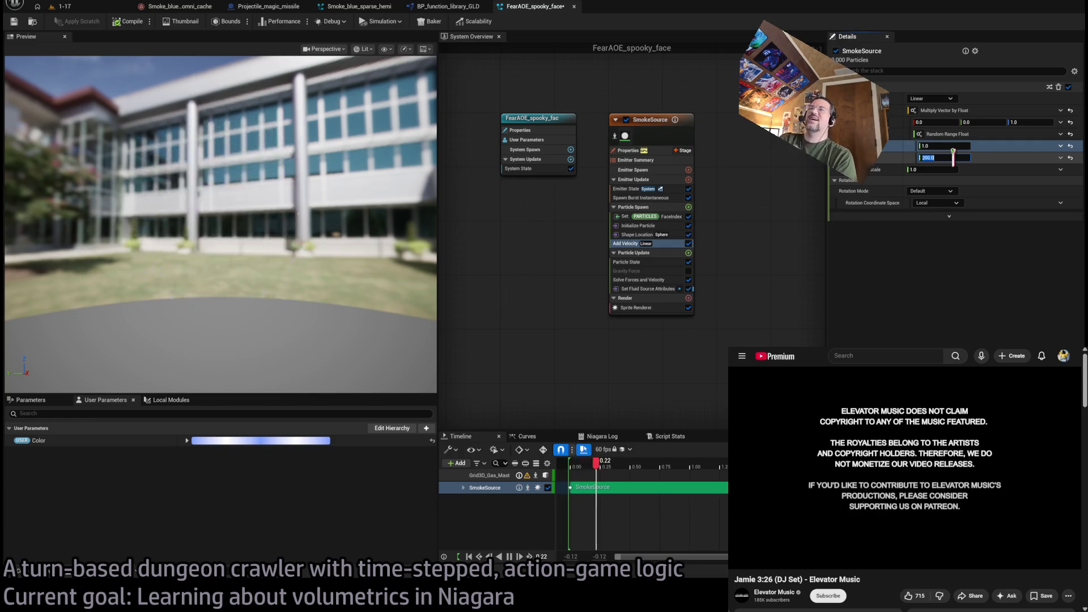
{"action": "left_click_drag", "start_coordinate": [771, 179], "coordinate": [544, 213]}
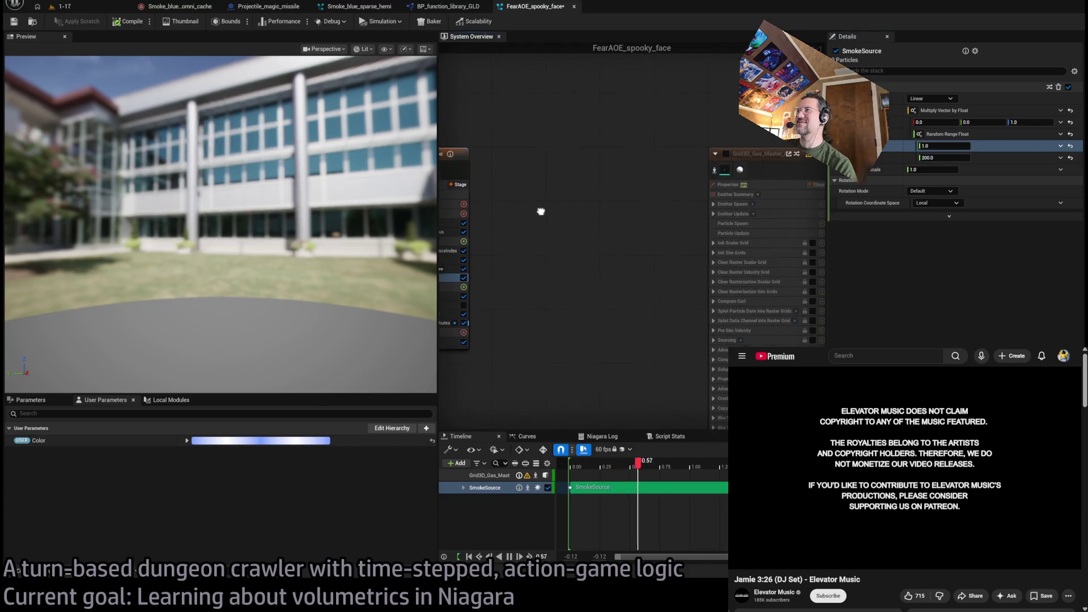
Re-enable the Grid3D_Gas_Master emitter and hide the SmokeSource sprite particles
{"action": "left_click_drag", "start_coordinate": [652, 160], "coordinate": [489, 161]}
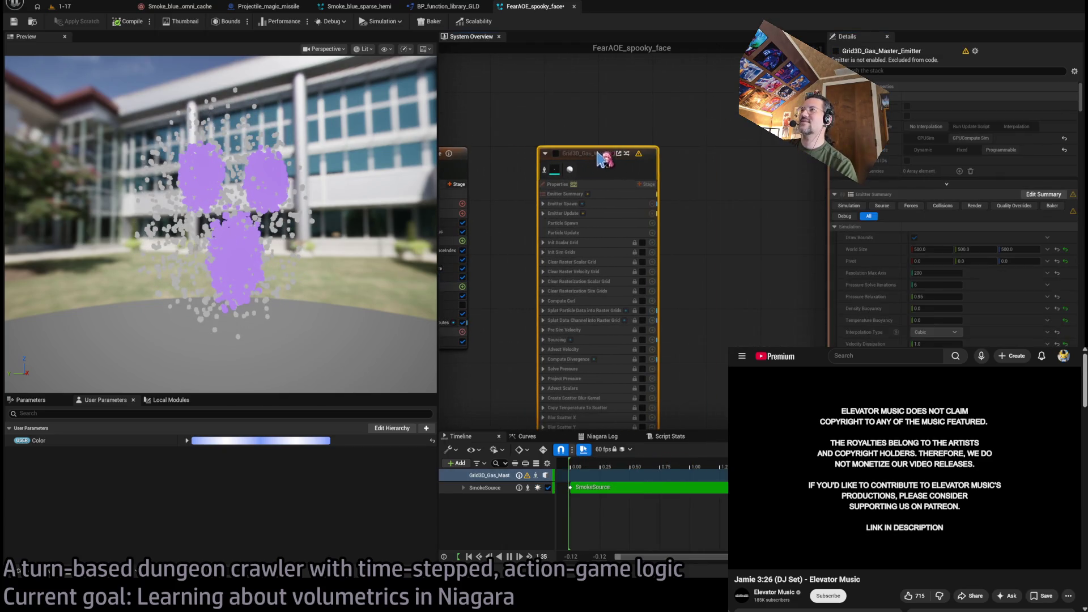
{"action": "left_click", "coordinate": [517, 135]}
{"action": "key", "text": "f"}
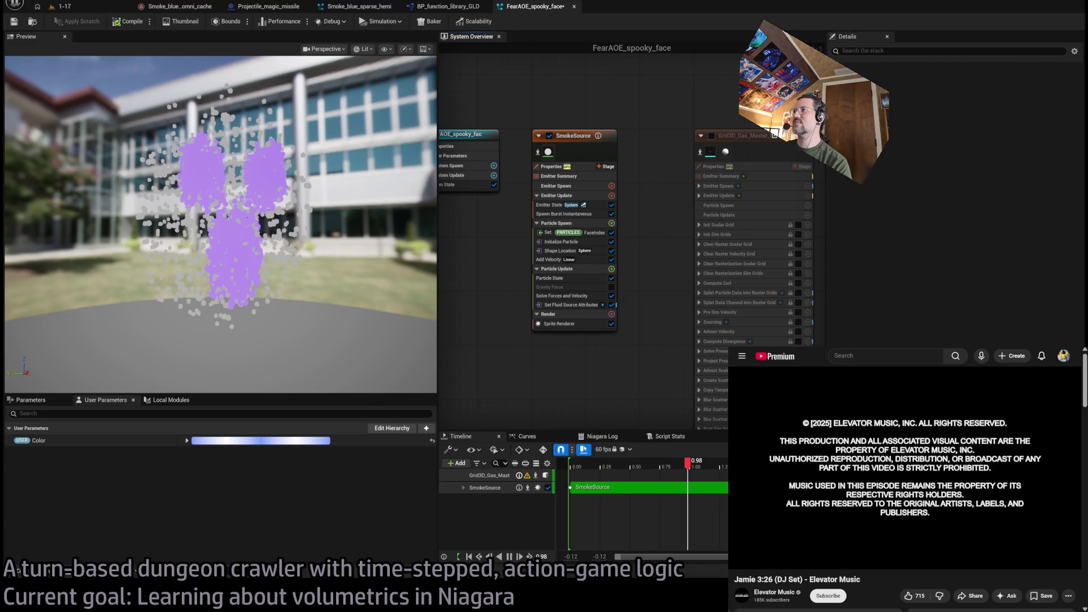
{"action": "key", "text": "ctrl+z"}
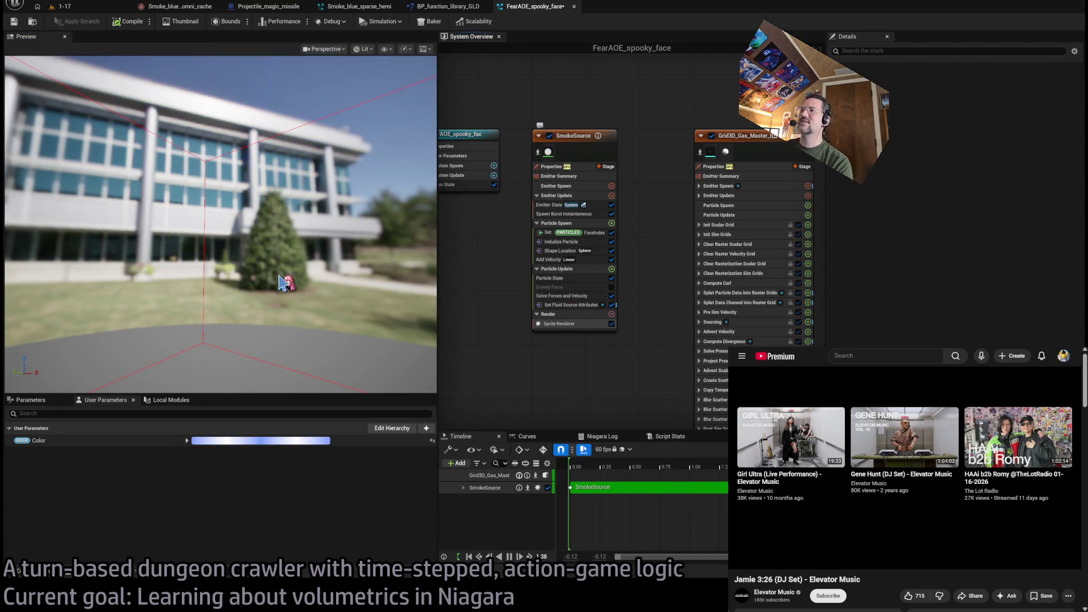
{"action": "key", "text": "ctrl+z"}
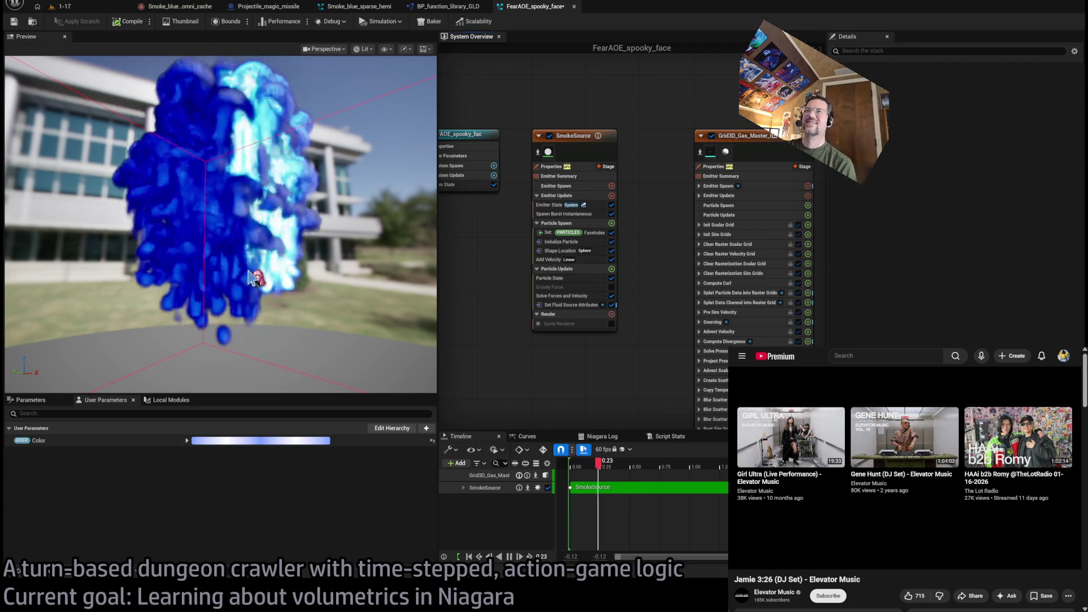
{"action": "scroll", "coordinate": [283, 249], "scroll_direction": "up", "scroll_amount": 5}
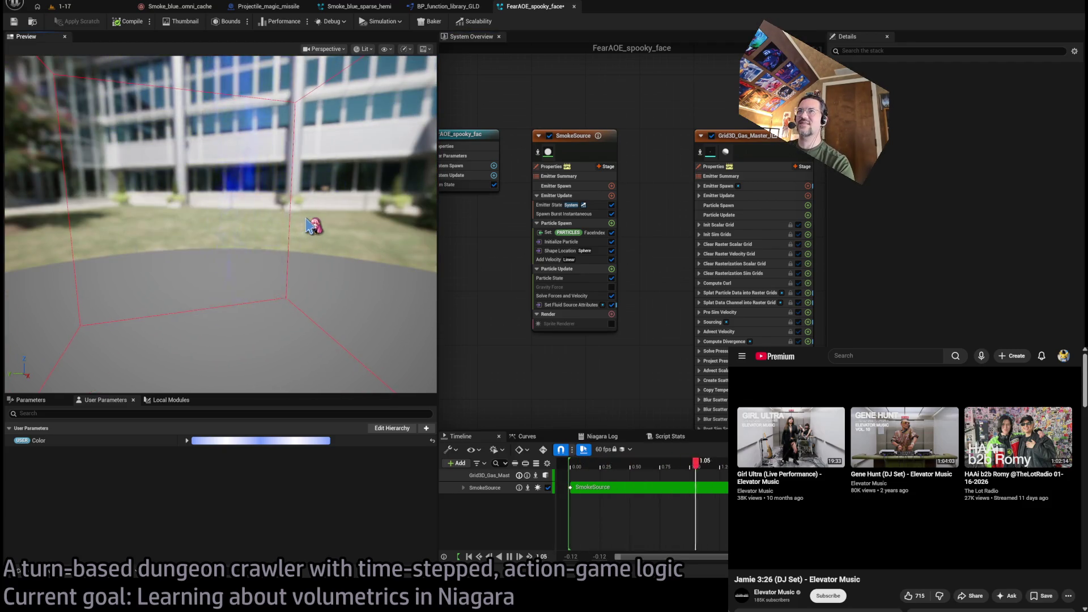
{"action": "left_click_drag", "start_coordinate": [311, 226], "coordinate": [311, 221]}
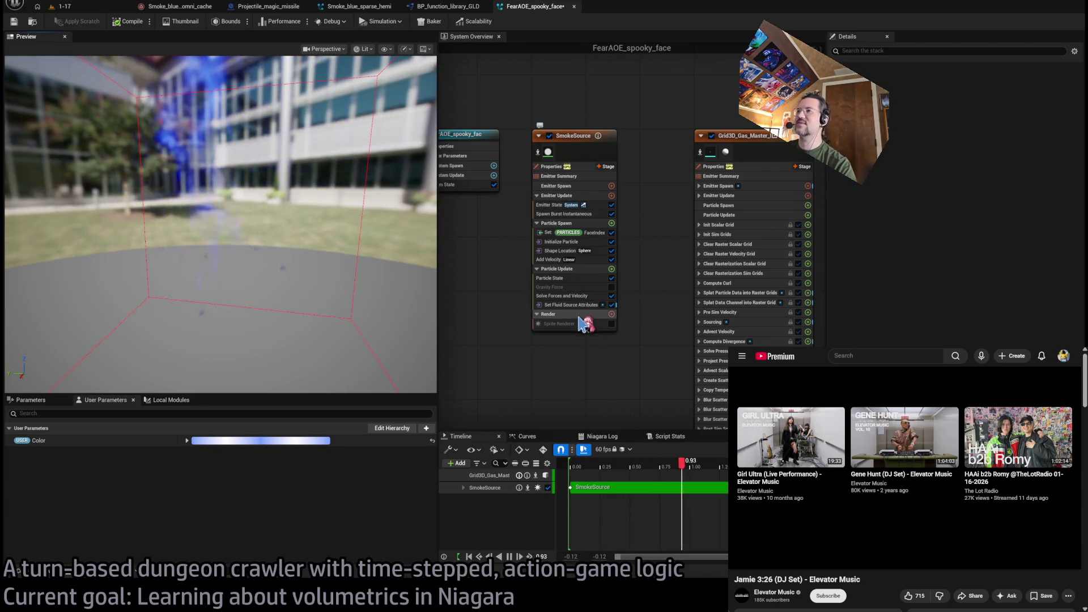
Select the Grid3D_Gas_Master node to show its simulation Details while viewing the smoke
{"action": "left_click", "coordinate": [569, 296]}
{"action": "left_click_drag", "start_coordinate": [771, 146], "coordinate": [719, 142]}
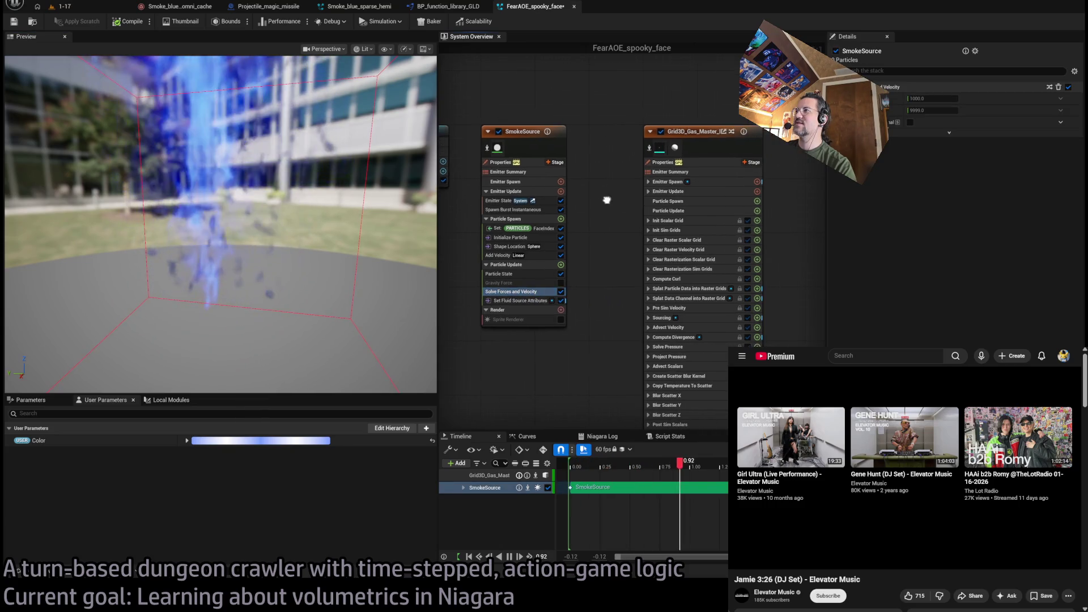
{"action": "left_click", "coordinate": [722, 141]}
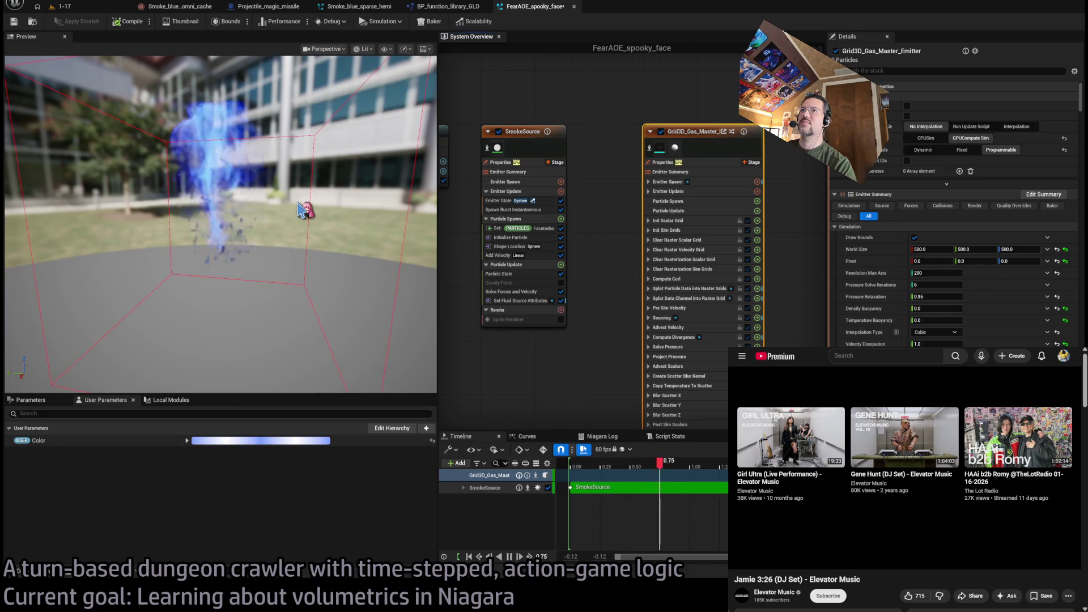
{"action": "left_click_drag", "start_coordinate": [300, 209], "coordinate": [309, 213]}
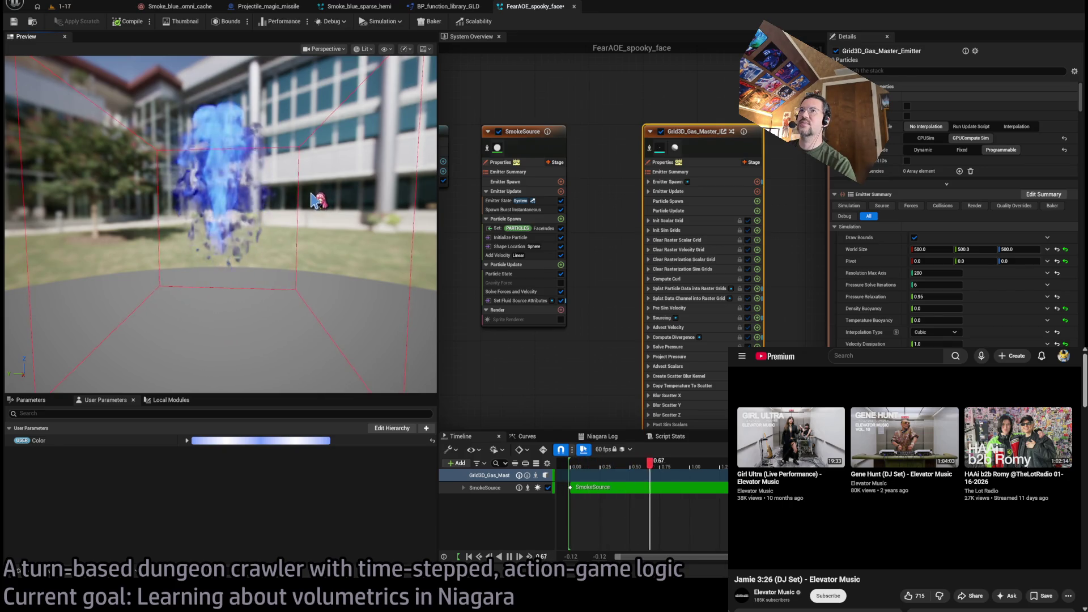
{"action": "mouse_move", "coordinate": [313, 200]}
{"action": "left_mouse_down"}
{"action": "mouse_move", "coordinate": [250, 202]}
{"action": "mouse_move", "coordinate": [300, 202]}
{"action": "left_mouse_up"}
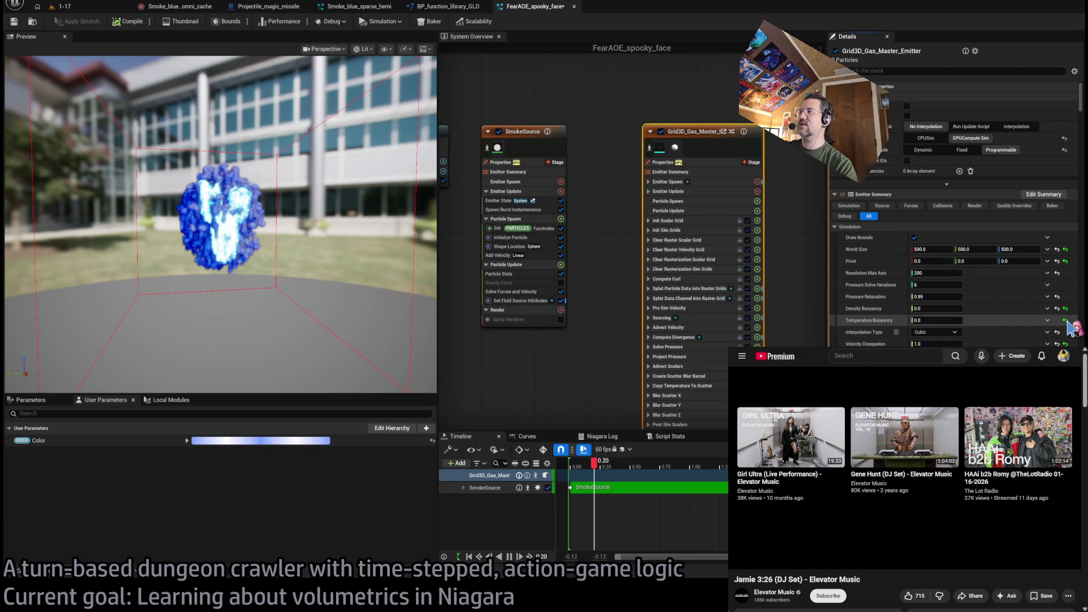
Reset Temperature Buoyancy, enter 0.25 for it, and lower Velocity Dissipation to 0.0
{"action": "left_click", "coordinate": [1065, 321]}
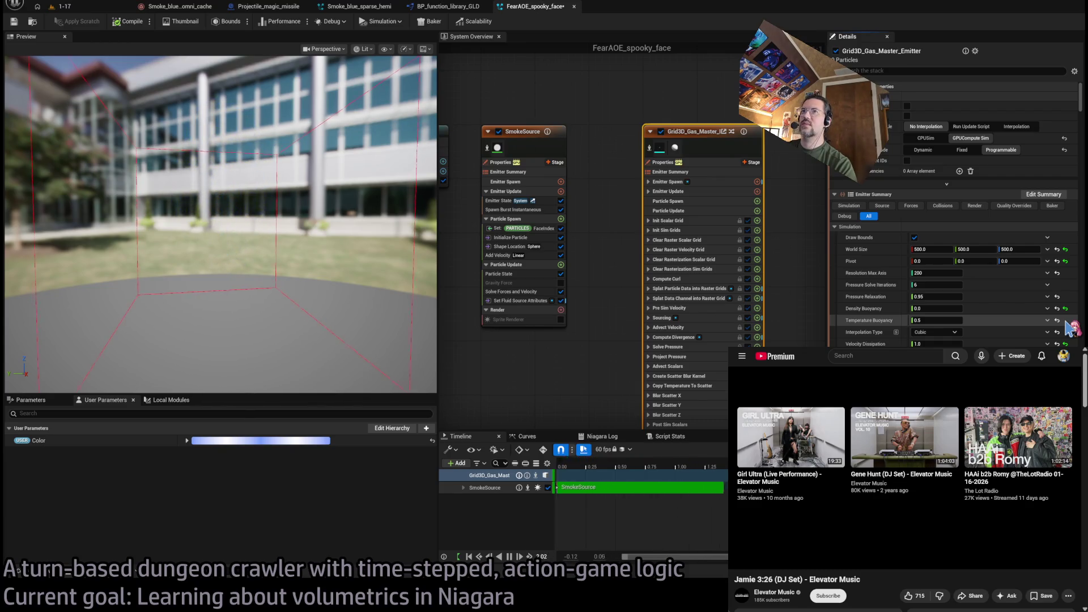
{"action": "left_click", "coordinate": [935, 320]}
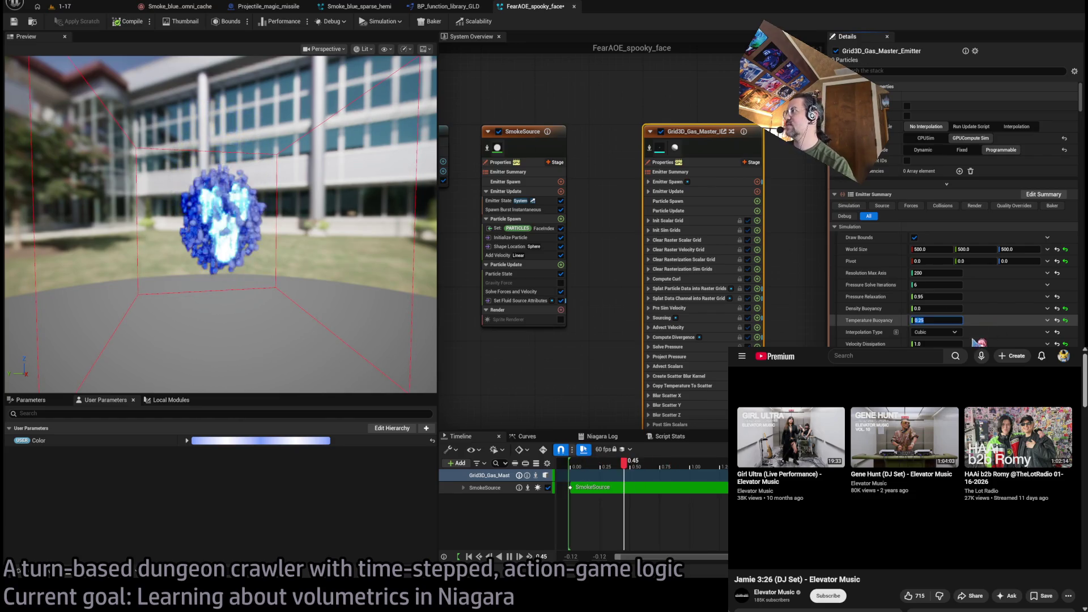
{"action": "type", "text": "0.25"}
{"action": "key", "text": "Return"}
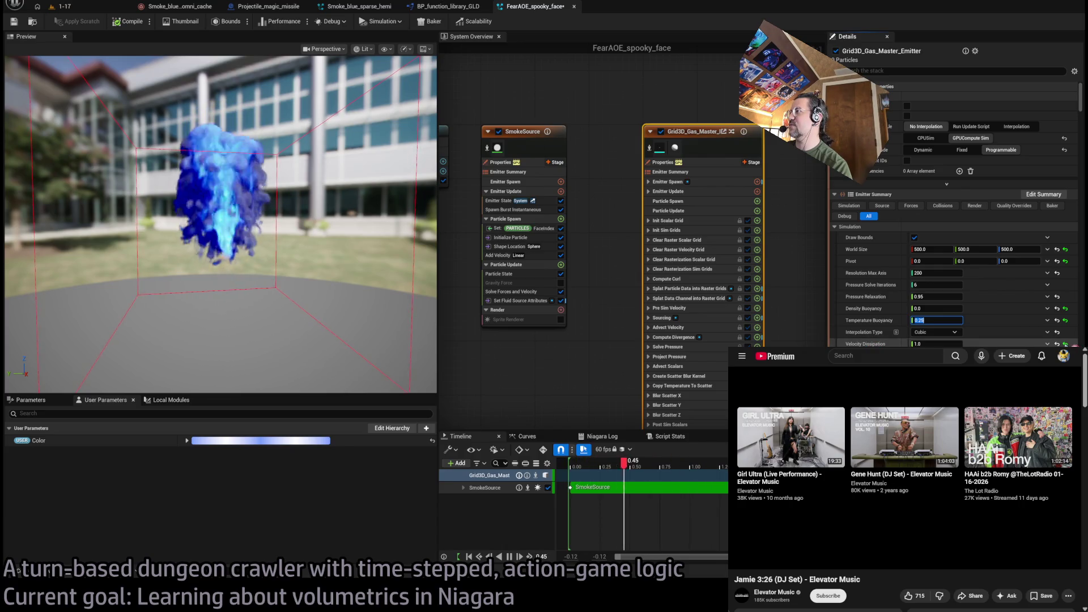
{"action": "mouse_move", "coordinate": [945, 344]}
{"action": "left_mouse_down"}
{"action": "mouse_move", "coordinate": [932, 344]}
{"action": "mouse_move", "coordinate": [945, 344]}
{"action": "left_mouse_up"}
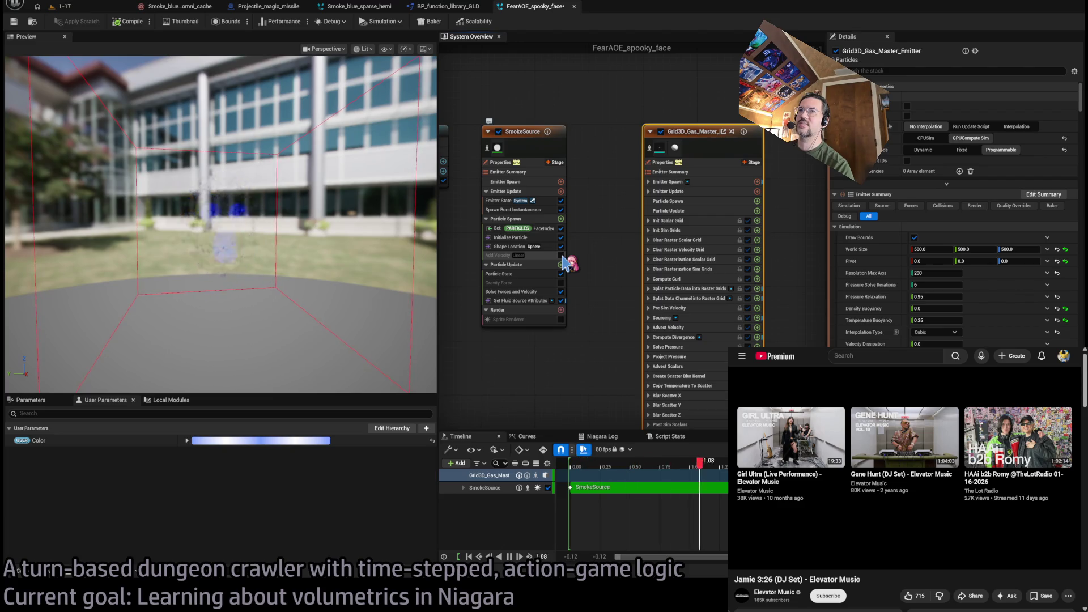
Re-enable SmokeSource's Add Velocity, inspect the plume, then switch off the Grid3D gas emitter
{"action": "left_click", "coordinate": [561, 255]}
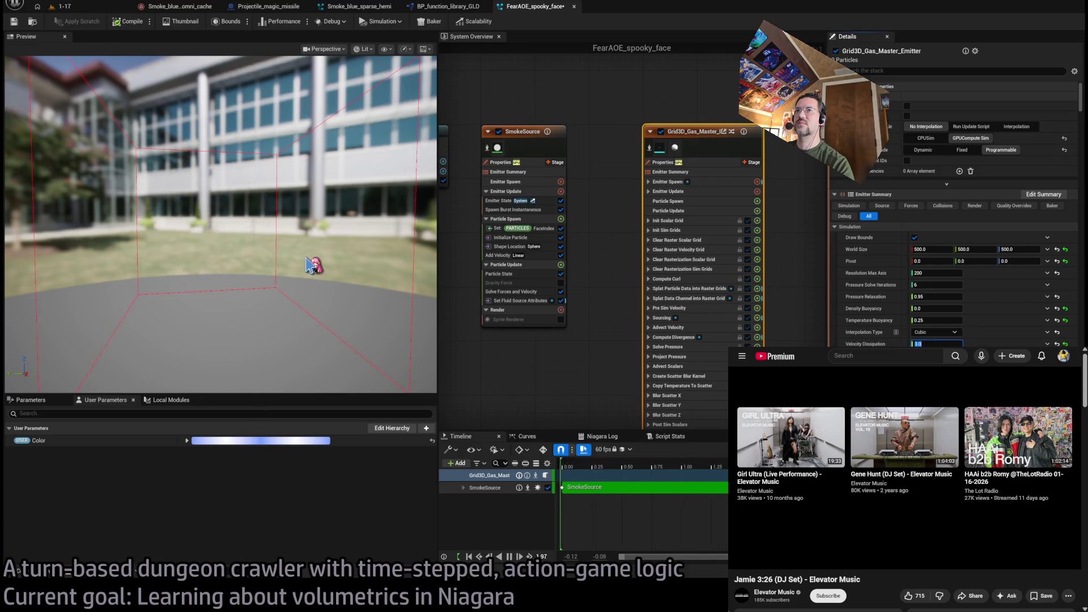
{"action": "left_click_drag", "start_coordinate": [306, 264], "coordinate": [309, 252]}
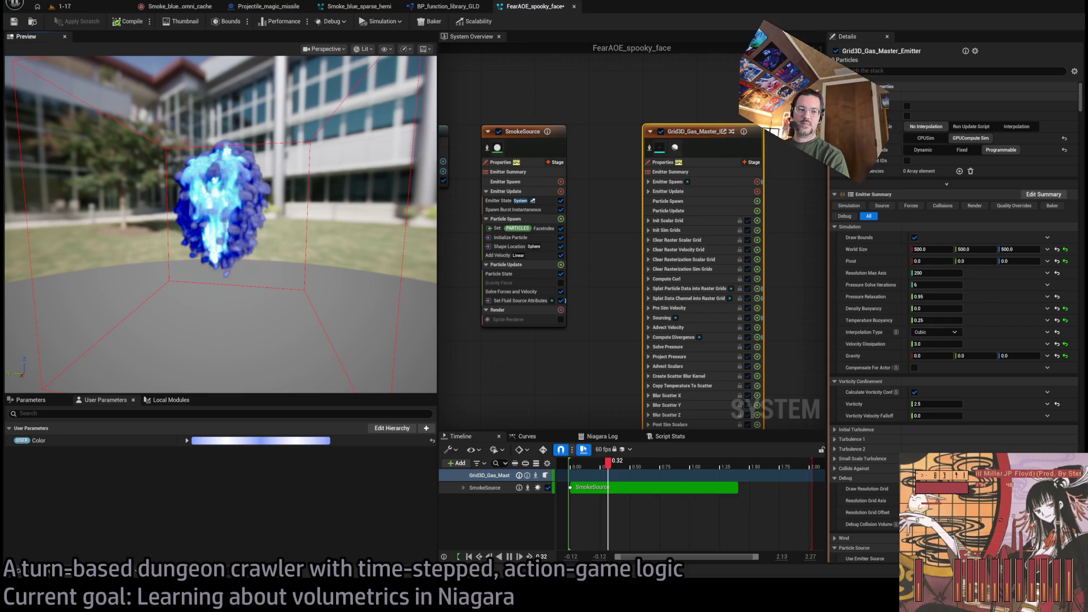
{"action": "left_click", "coordinate": [466, 292]}
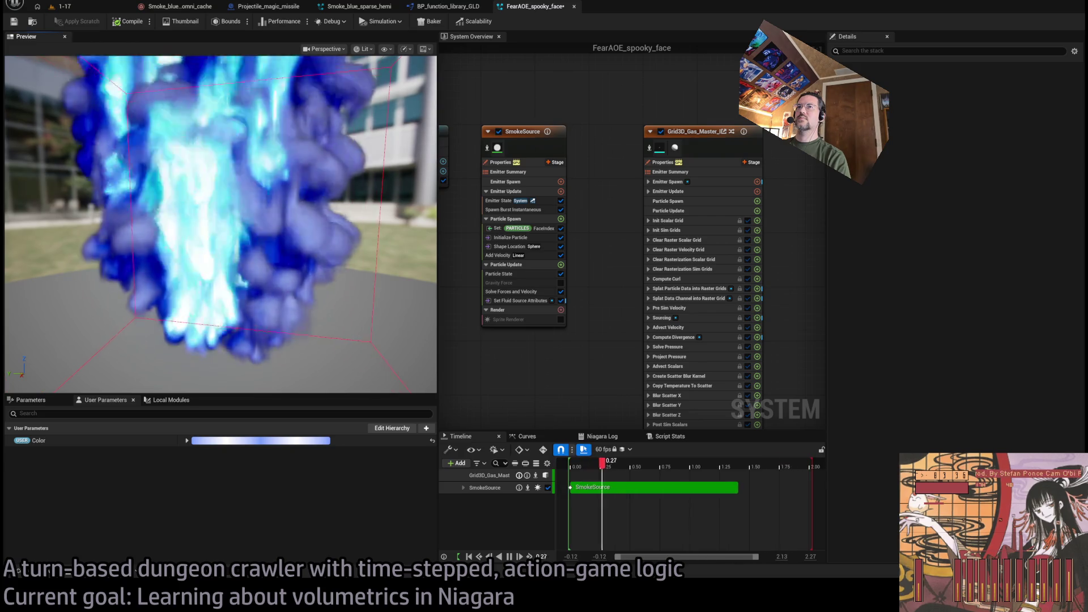
{"action": "mouse_move", "coordinate": [289, 257]}
{"action": "left_mouse_down"}
{"action": "mouse_move", "coordinate": [267, 238]}
{"action": "mouse_move", "coordinate": [294, 249]}
{"action": "left_mouse_up"}
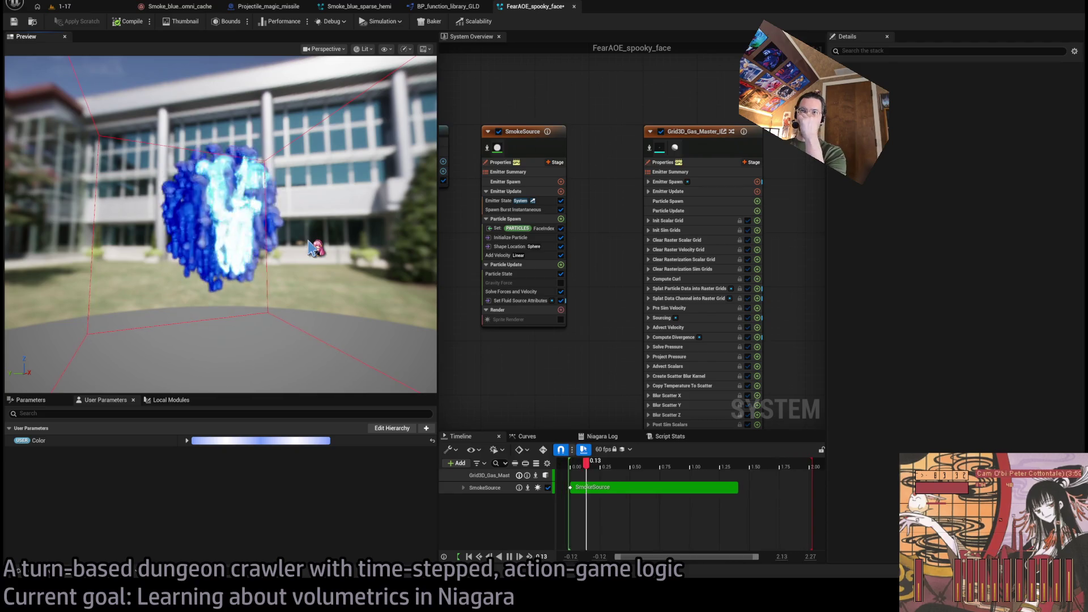
{"action": "left_click_drag", "start_coordinate": [312, 250], "coordinate": [327, 248]}
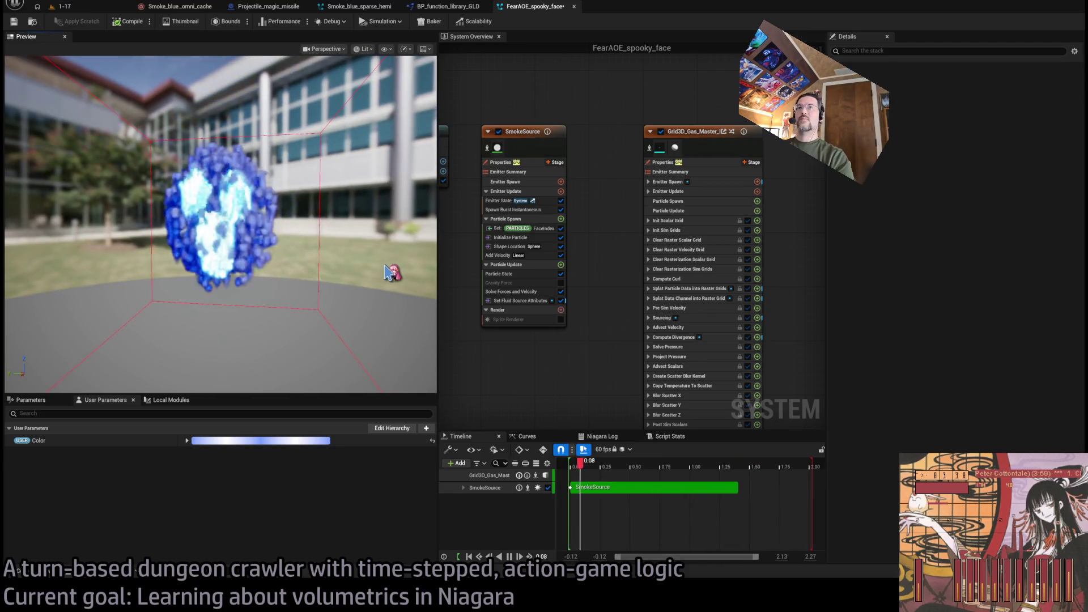
{"action": "left_click", "coordinate": [661, 131]}
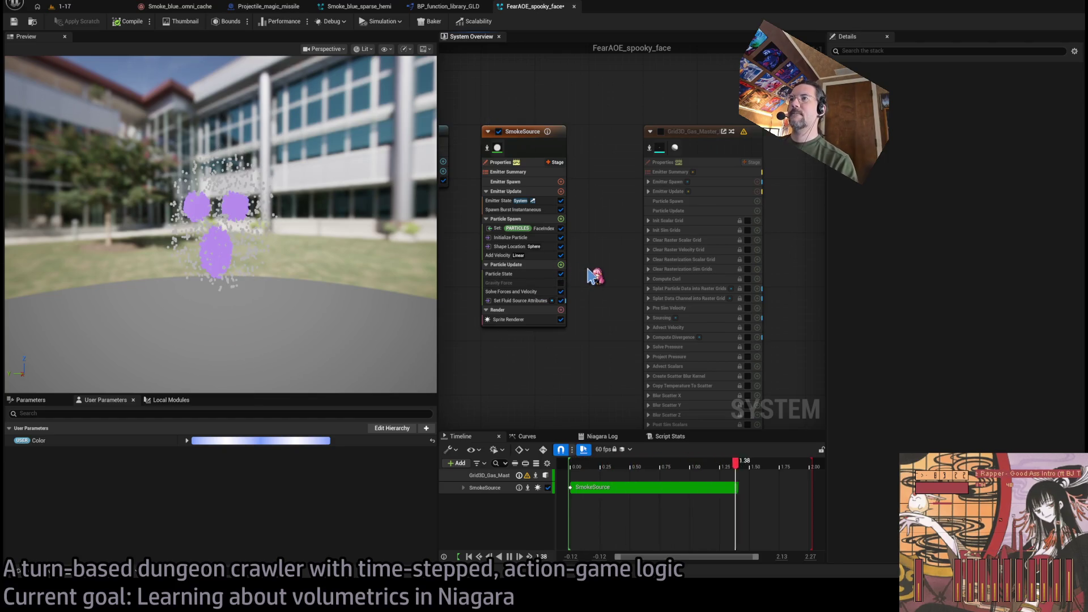
Add a Curl Noise Force to SmokeSource and try strengths of 1000 and 3000
{"action": "key", "text": "ctrl+z"}
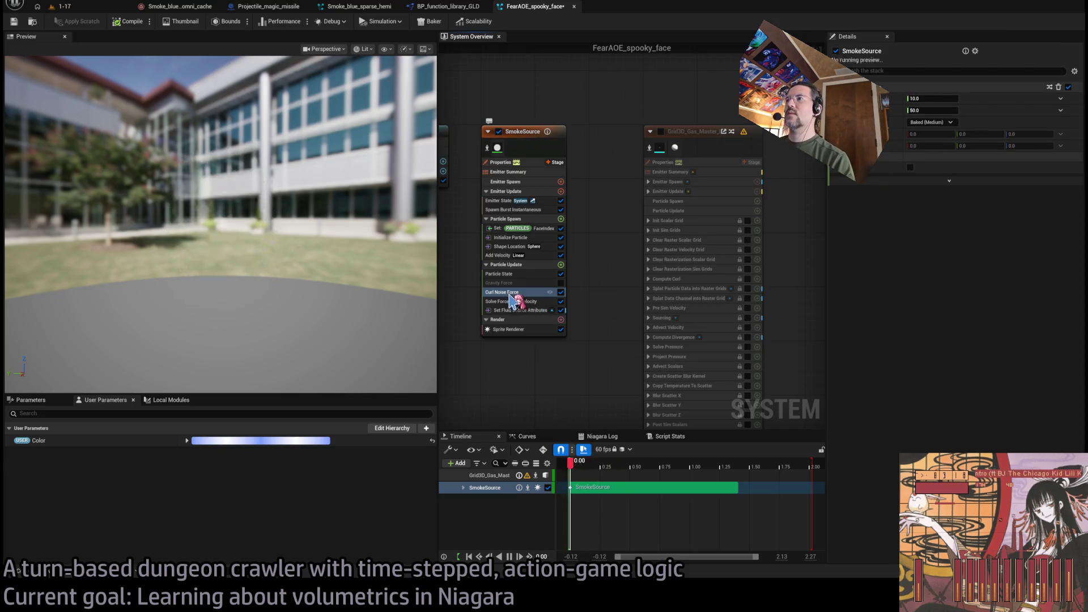
{"action": "left_click", "coordinate": [928, 97]}
{"action": "type", "text": "1000"}
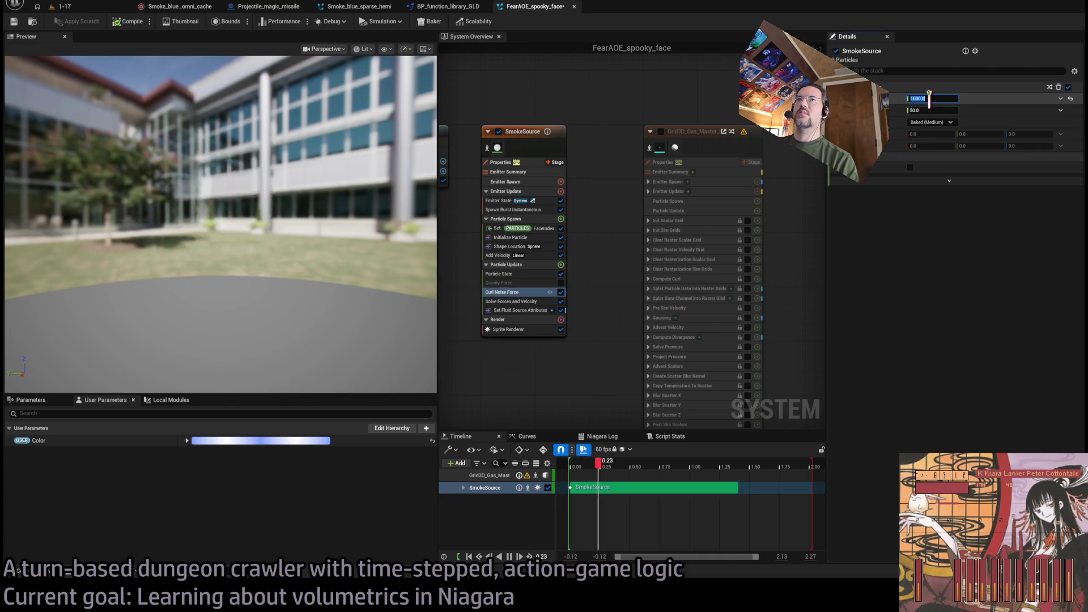
{"action": "left_click_drag", "start_coordinate": [362, 227], "coordinate": [295, 226]}
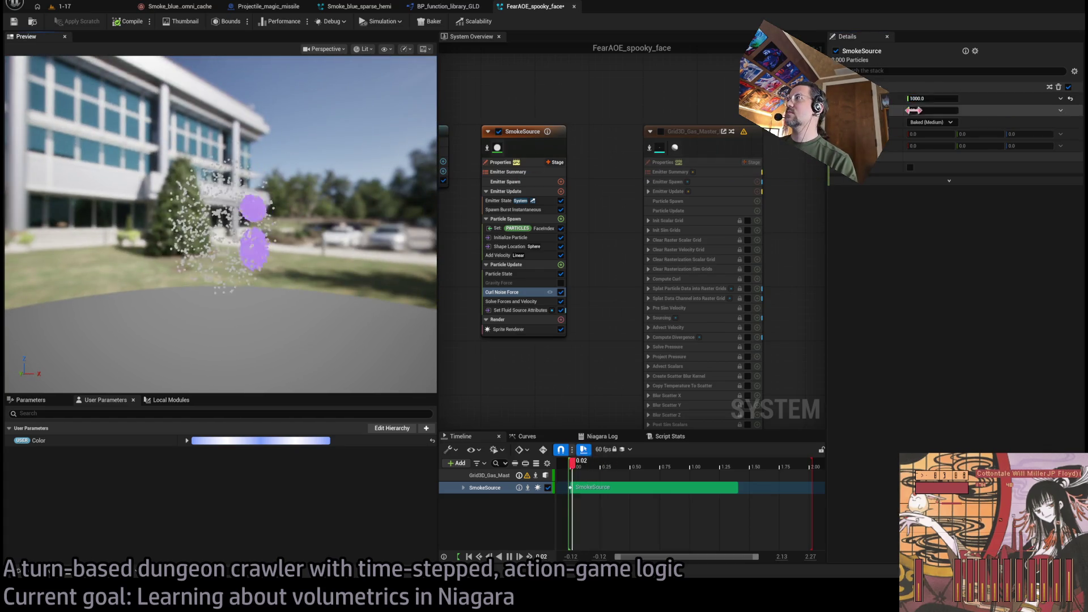
{"action": "left_click", "coordinate": [939, 98]}
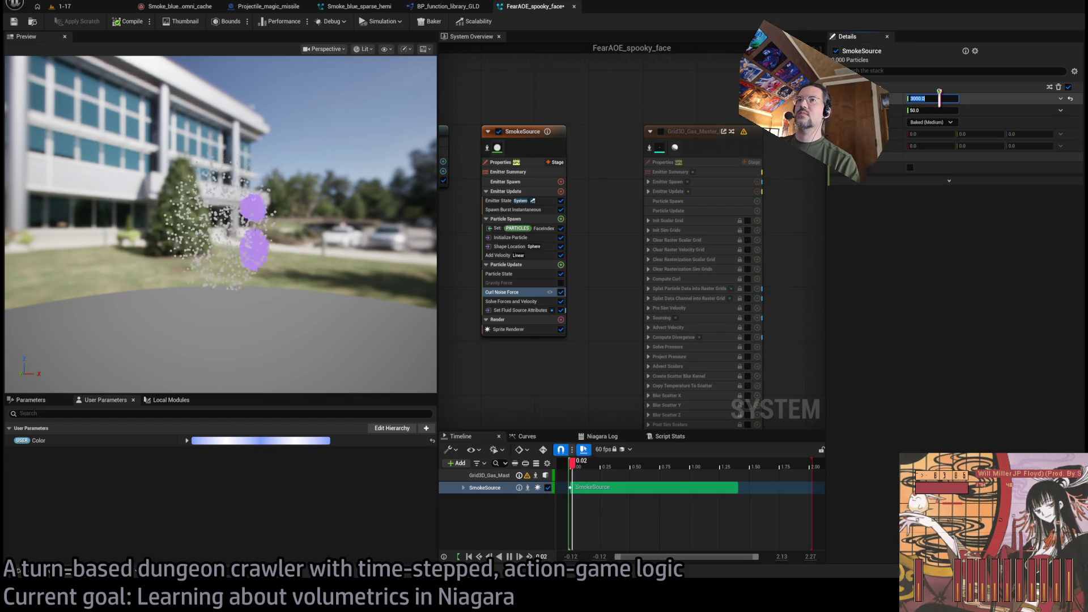
{"action": "mouse_move", "coordinate": [318, 227]}
{"action": "left_mouse_down"}
{"action": "mouse_move", "coordinate": [295, 226]}
{"action": "mouse_move", "coordinate": [363, 229]}
{"action": "left_mouse_up"}
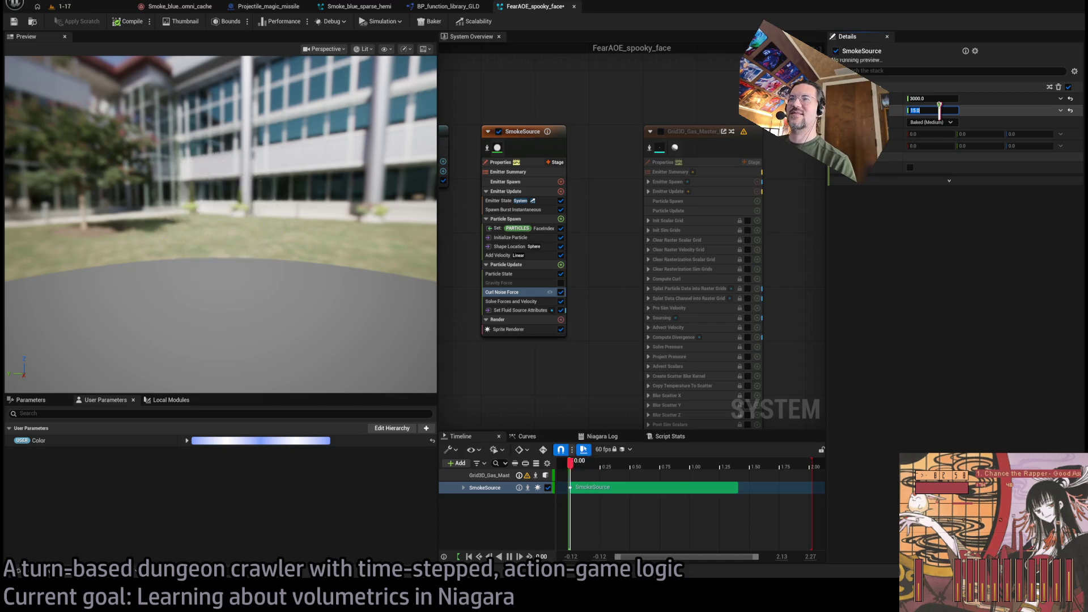
Settle the Curl Noise values at 500 and 10, hide sprites, and re-enable the gas emitter
{"action": "key", "text": "Return"}
{"action": "left_click_drag", "start_coordinate": [227, 227], "coordinate": [170, 226]}
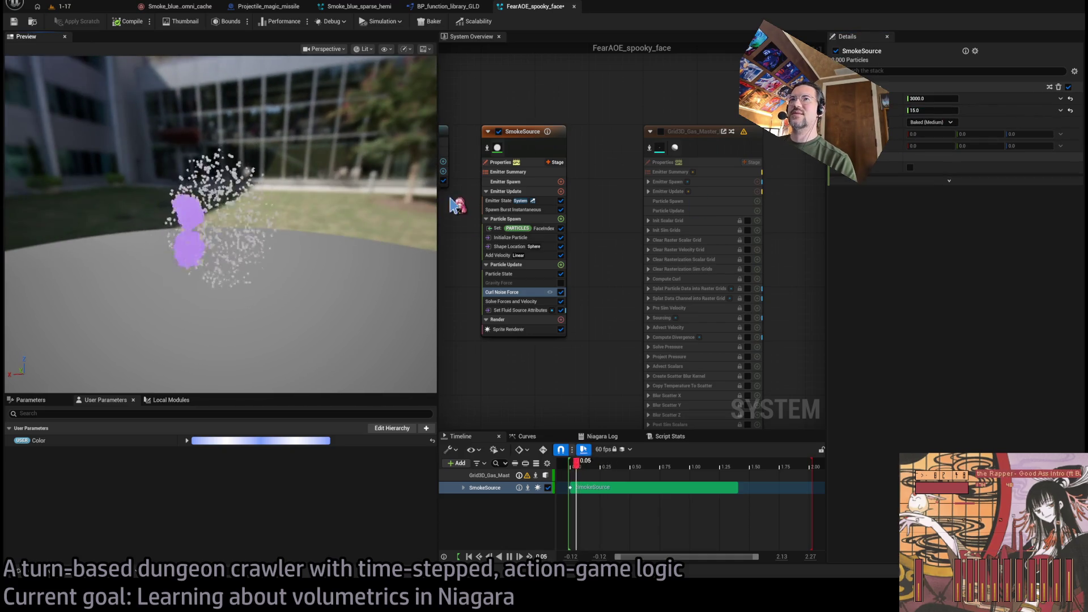
{"action": "left_click_drag", "start_coordinate": [910, 110], "coordinate": [905, 110]}
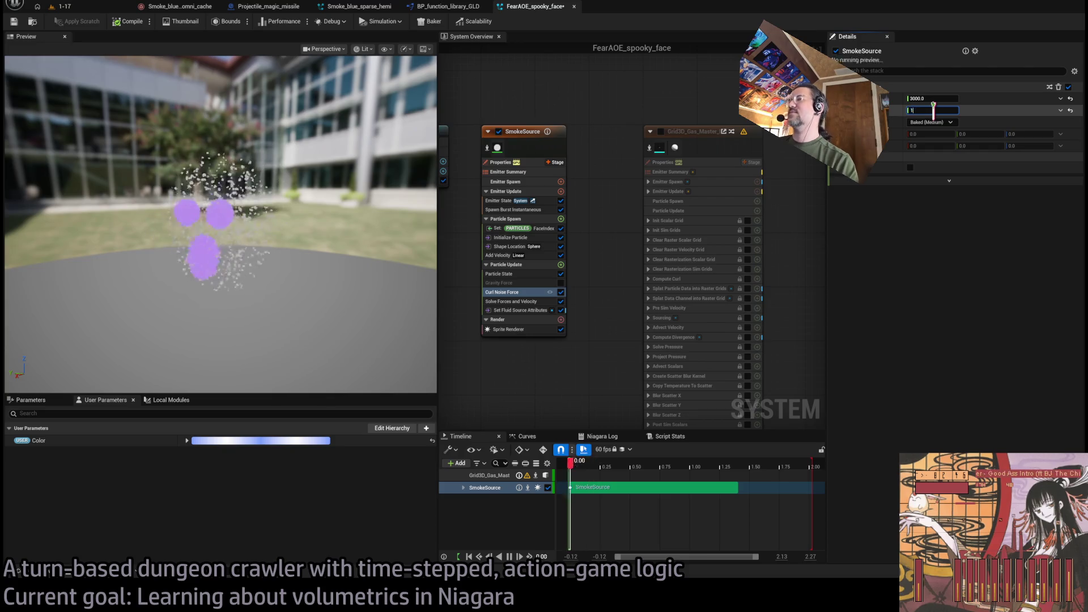
{"action": "key", "text": "Return"}
{"action": "left_click_drag", "start_coordinate": [227, 227], "coordinate": [187, 227]}
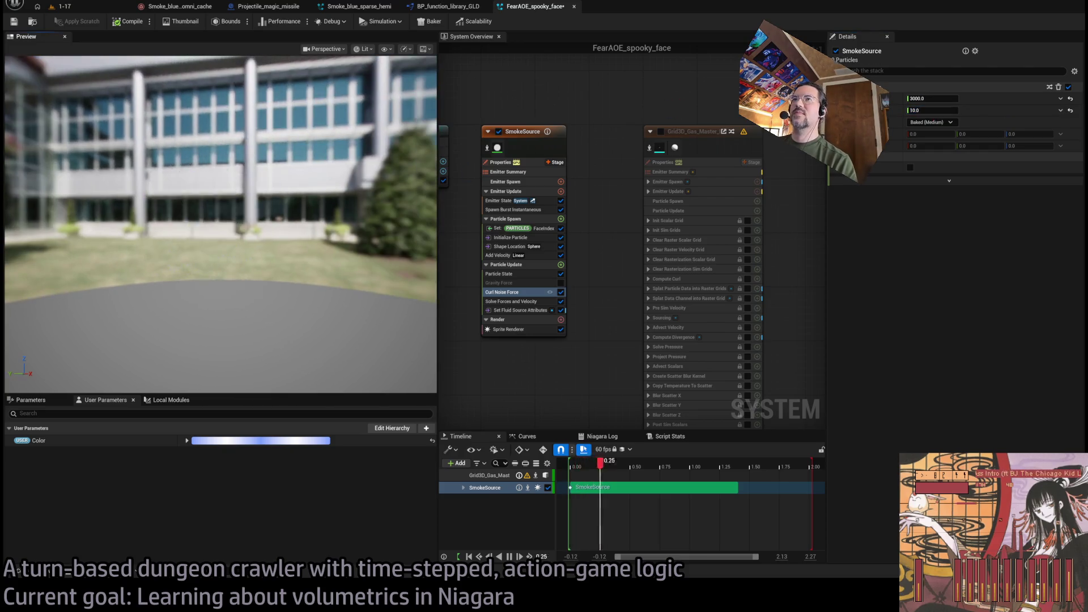
{"action": "left_click_drag", "start_coordinate": [952, 98], "coordinate": [938, 98]}
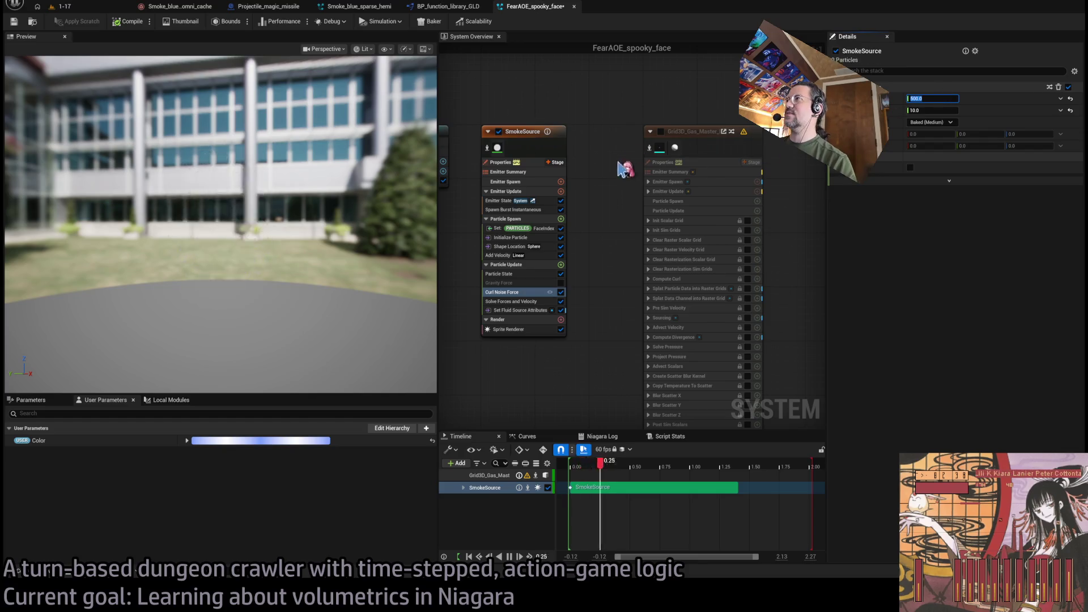
{"action": "left_click", "coordinate": [561, 330]}
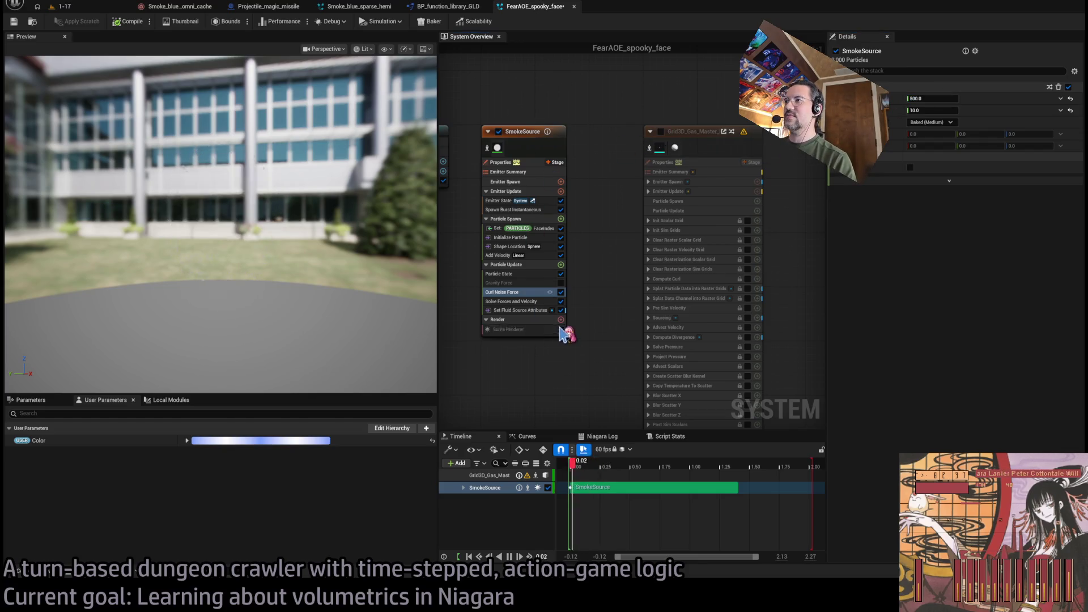
{"action": "left_click", "coordinate": [660, 131]}
{"action": "left_click_drag", "start_coordinate": [261, 244], "coordinate": [299, 245]}
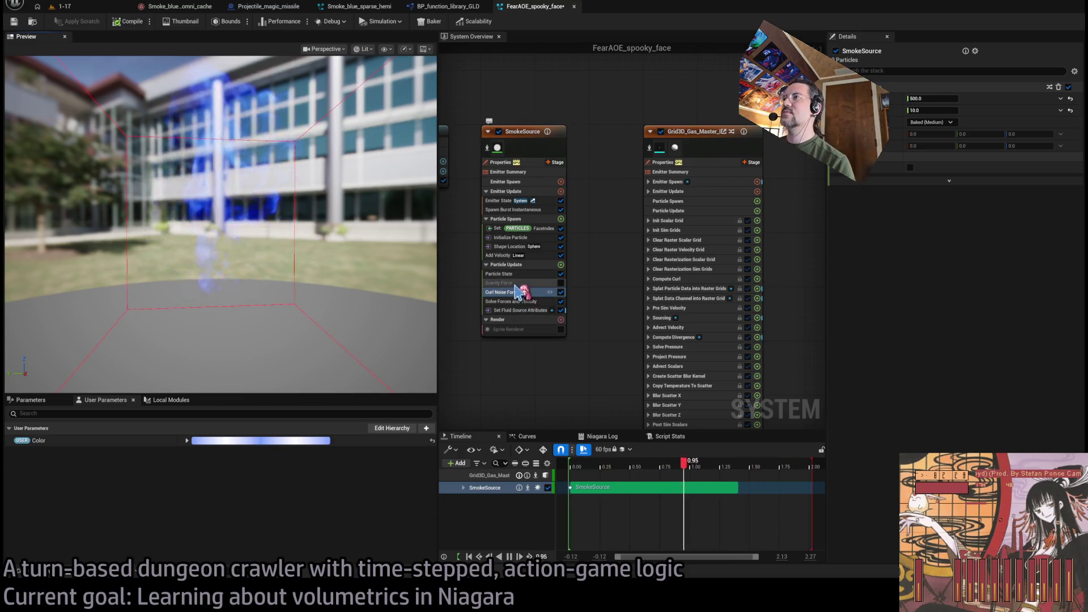
{"action": "left_click", "coordinate": [499, 255]}
{"action": "left_click", "coordinate": [944, 157]}
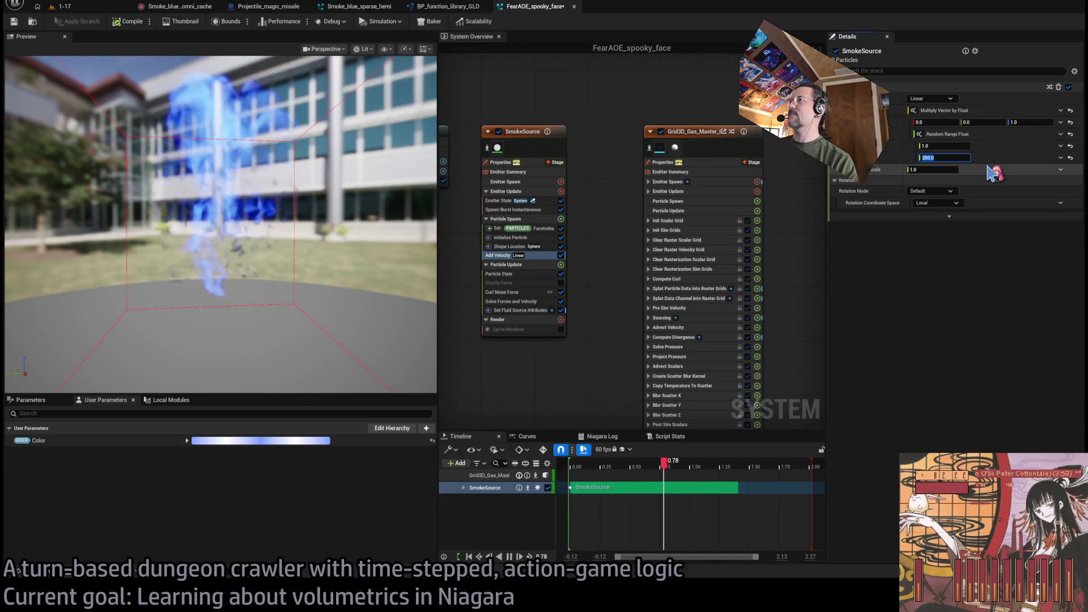
{"action": "left_click", "coordinate": [520, 310]}
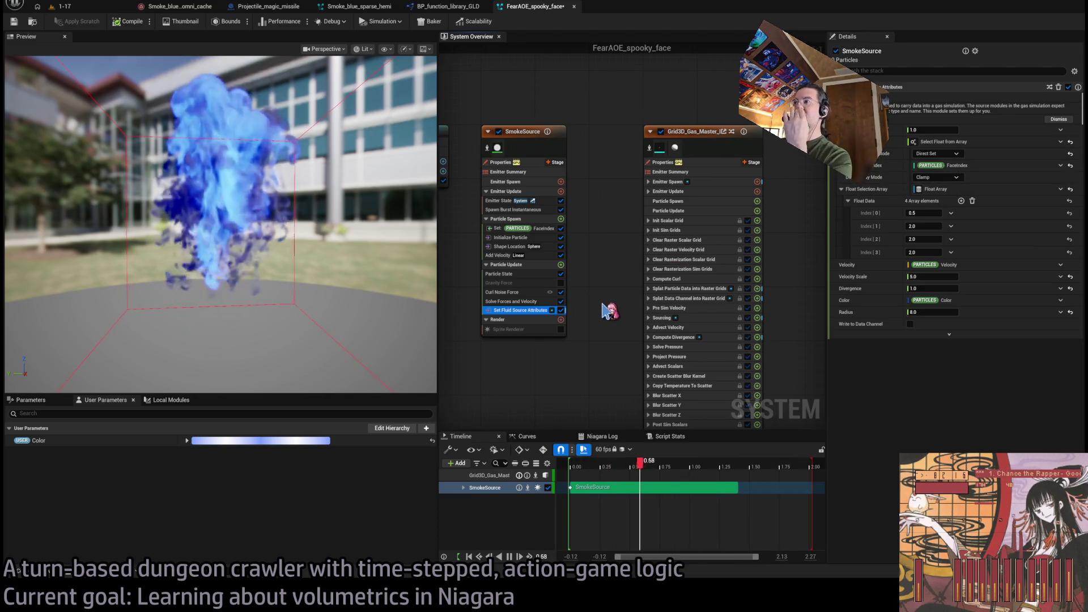
{"action": "left_click", "coordinate": [945, 276]}
{"action": "type", "text": "1"}
{"action": "key", "text": "Return"}
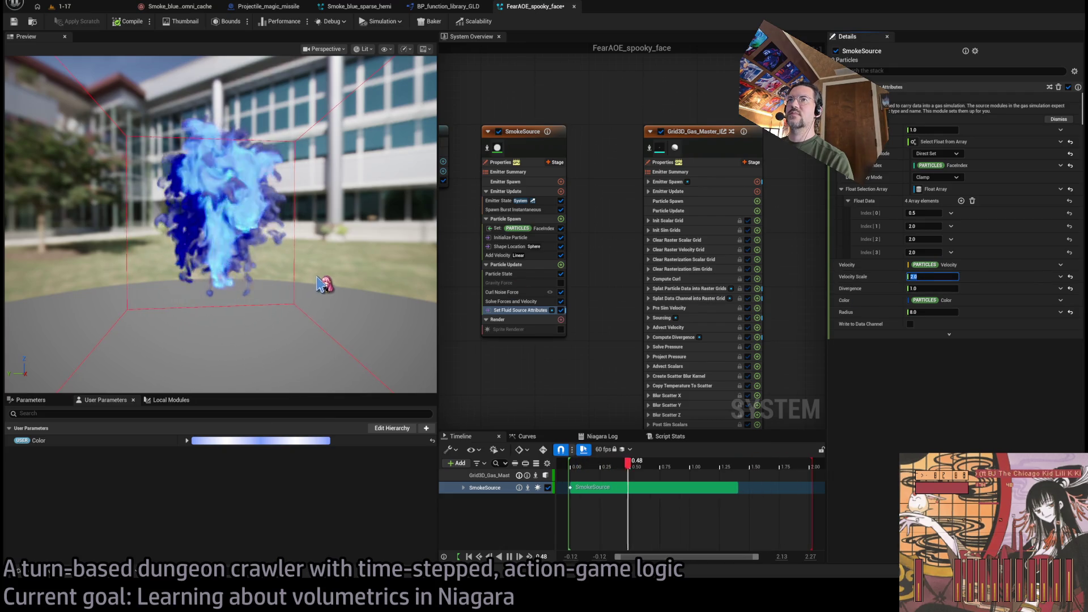
{"action": "left_click_drag", "start_coordinate": [345, 279], "coordinate": [292, 240]}
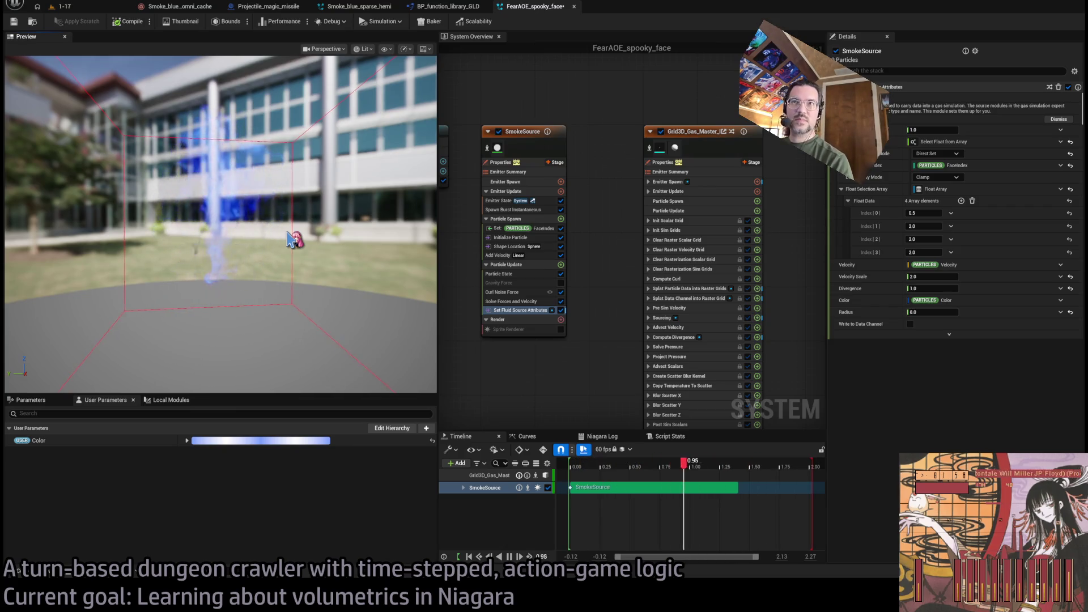
{"action": "mouse_move", "coordinate": [290, 243]}
{"action": "left_mouse_down"}
{"action": "mouse_move", "coordinate": [345, 247]}
{"action": "mouse_move", "coordinate": [238, 232]}
{"action": "left_mouse_up"}
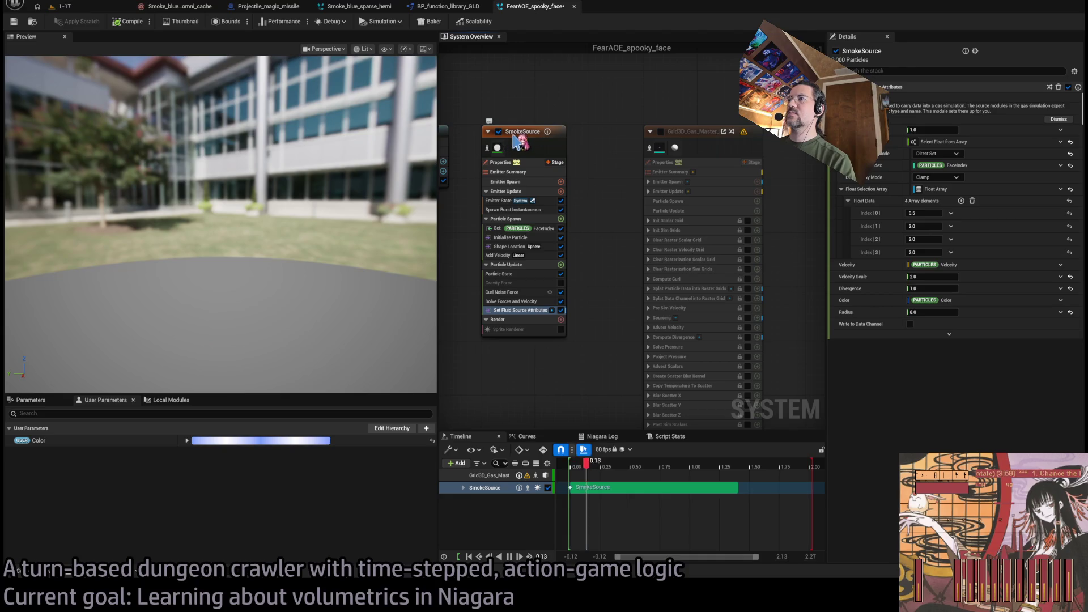
With sprites shown, lower Add Velocity to 150 and Curl Noise Force to 250
{"action": "left_click", "coordinate": [560, 329]}
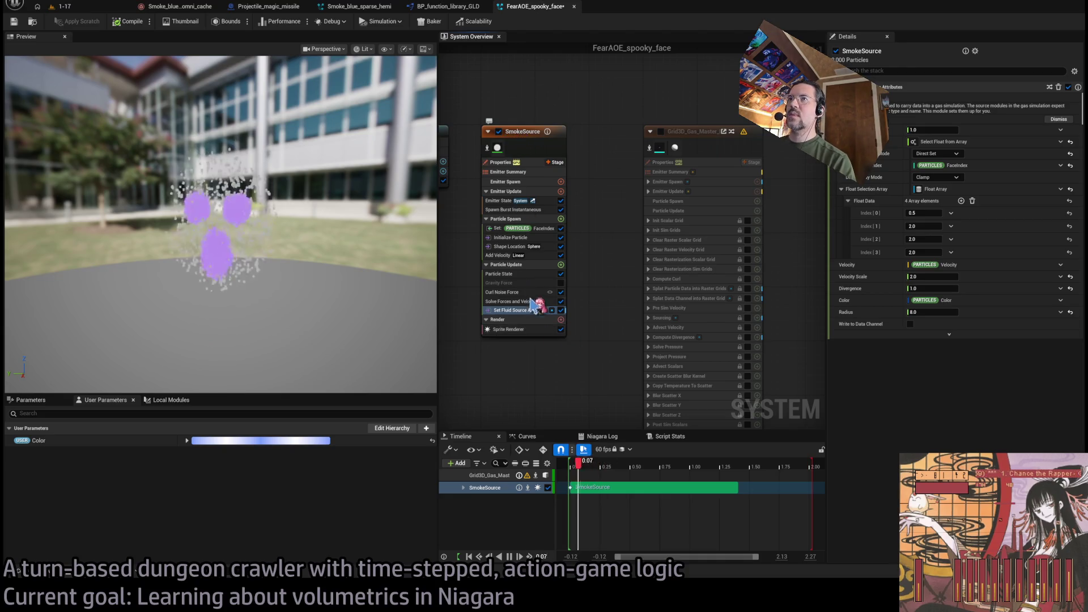
{"action": "left_click", "coordinate": [535, 210]}
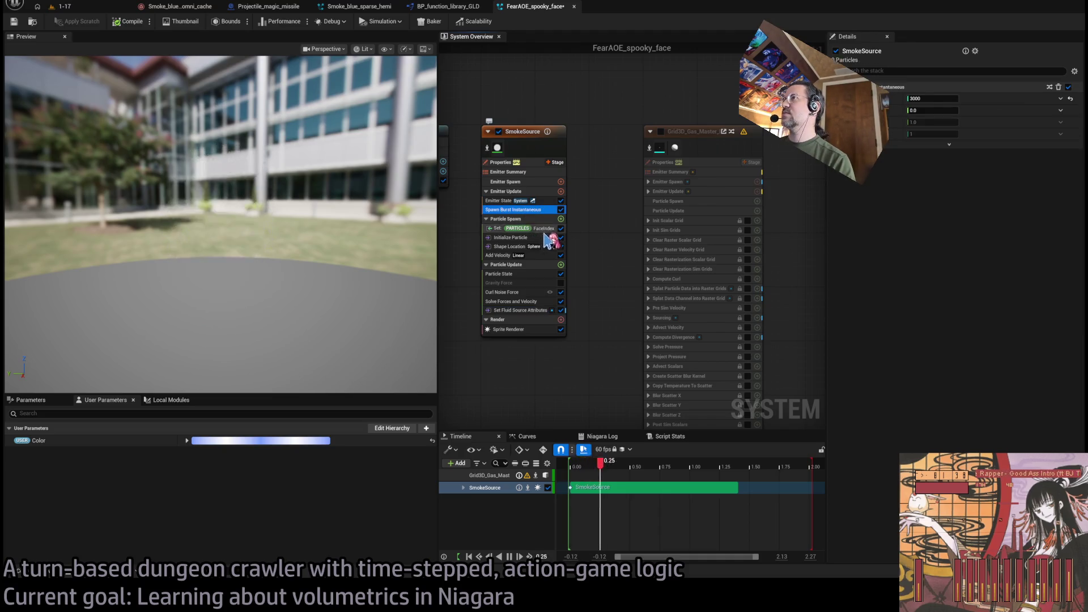
{"action": "left_click", "coordinate": [544, 237]}
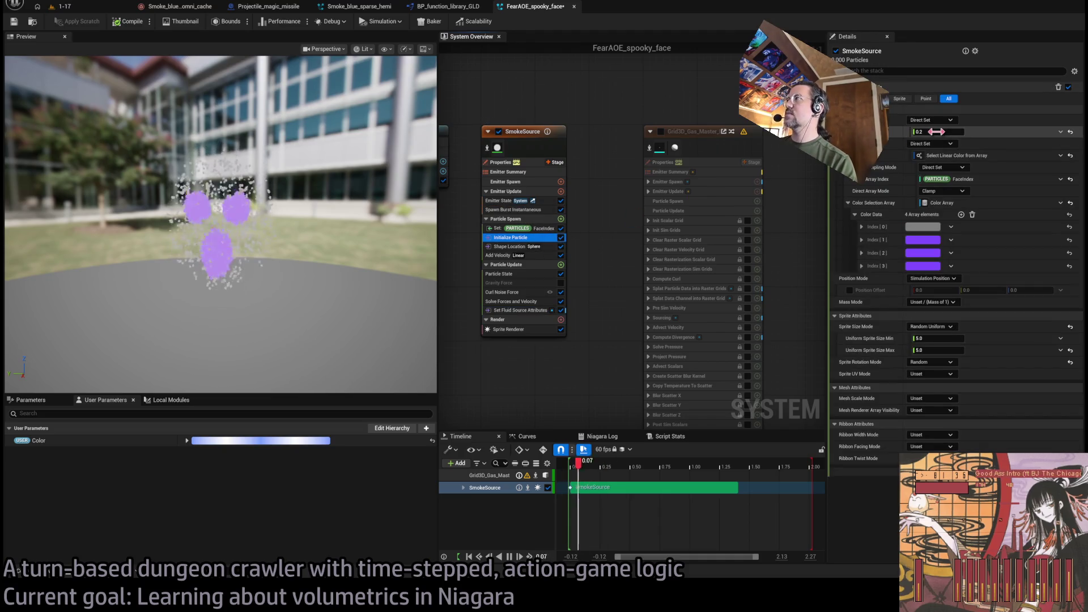
{"action": "left_click", "coordinate": [936, 132]}
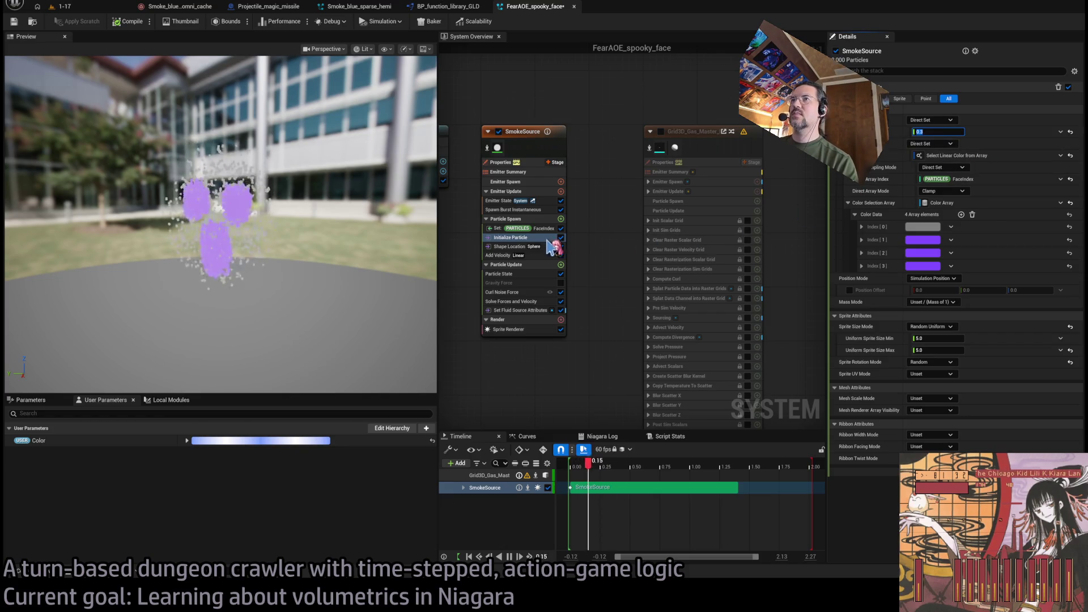
{"action": "left_click", "coordinate": [535, 256]}
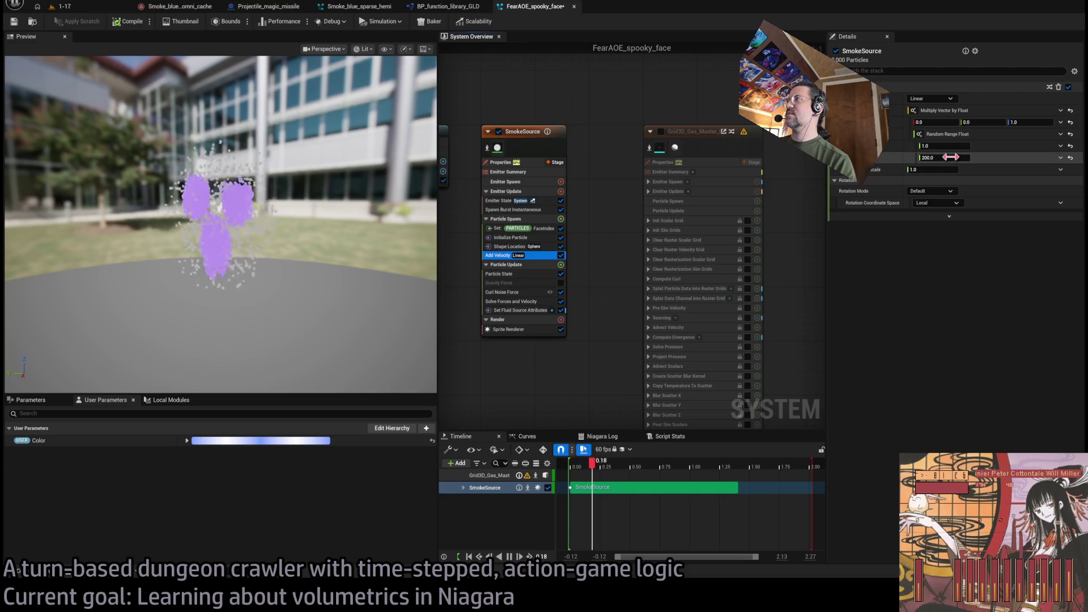
{"action": "left_click", "coordinate": [952, 158]}
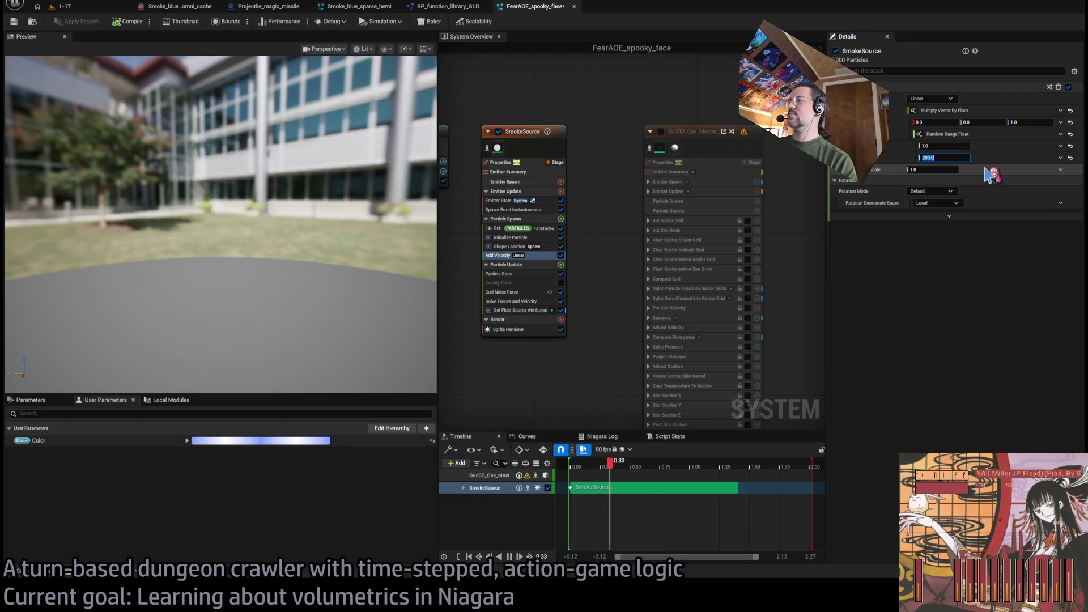
{"action": "type", "text": "150"}
{"action": "key", "text": "Return"}
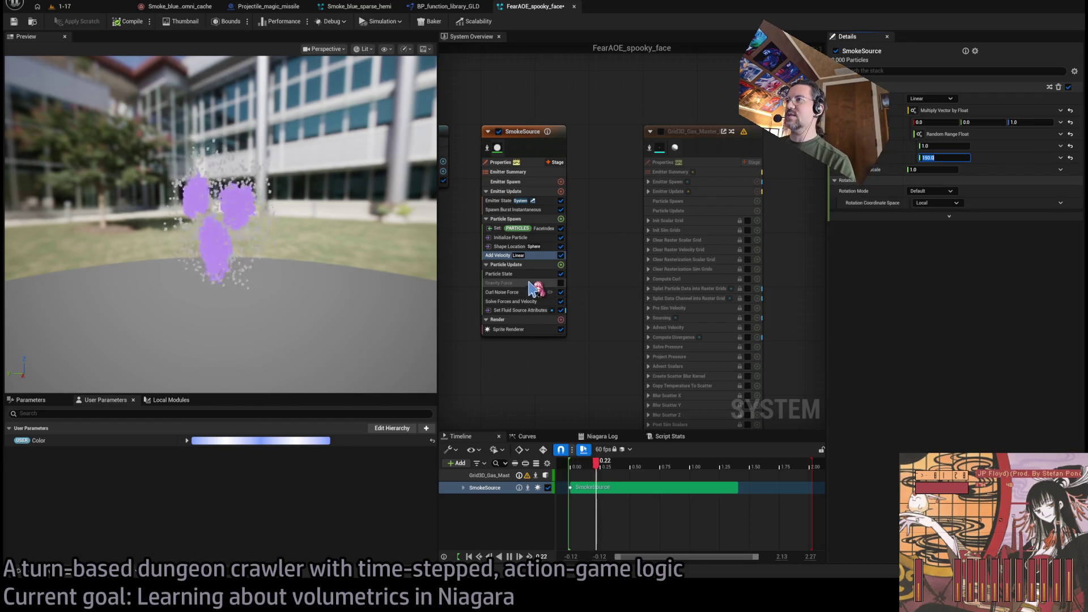
{"action": "left_click", "coordinate": [535, 274]}
{"action": "left_click", "coordinate": [521, 292]}
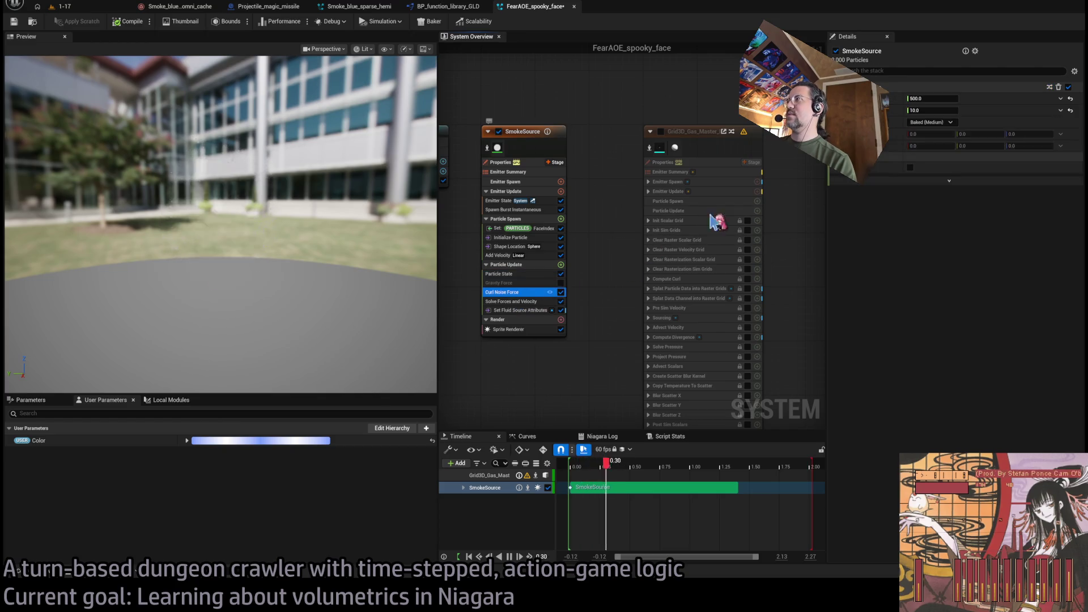
{"action": "left_click", "coordinate": [940, 99]}
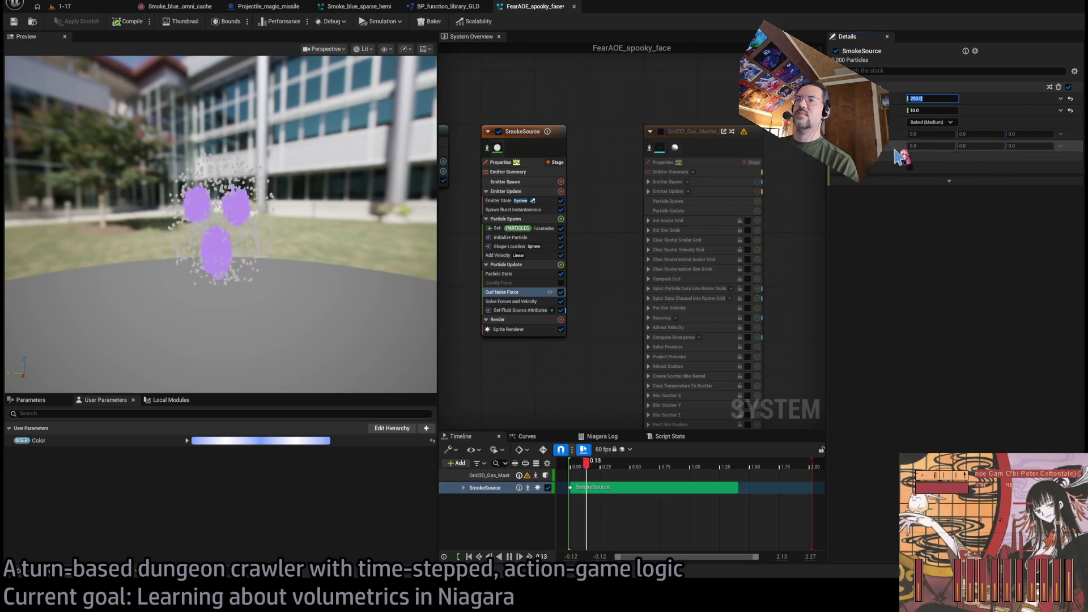
Hide the sprites, enable Grid3D_Gas_Master, and review the Initialize Particle, Shape Location and FaceIndex settings
{"action": "left_click", "coordinate": [558, 331]}
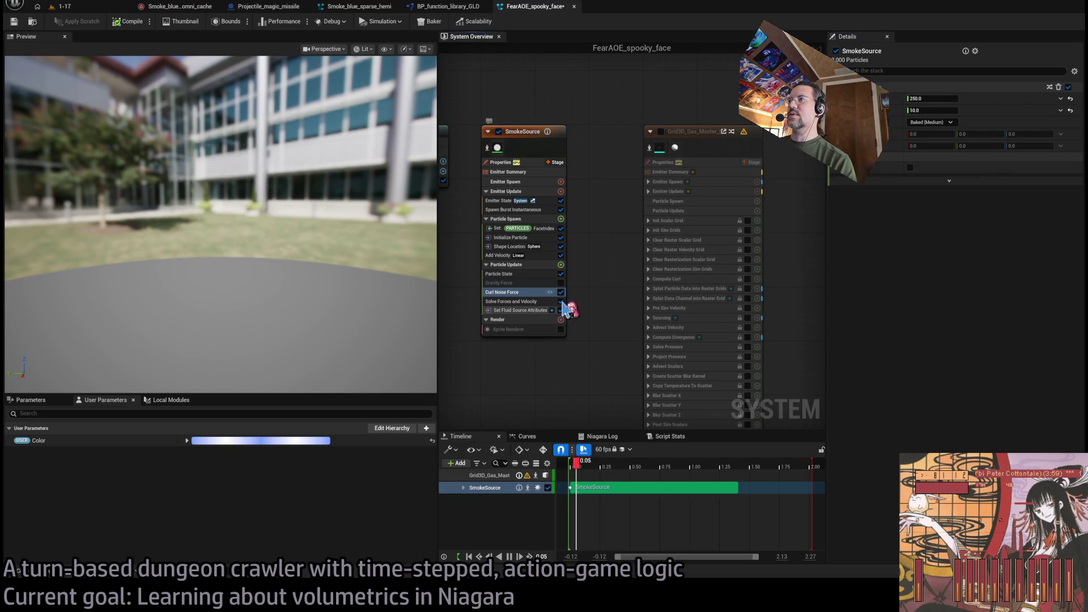
{"action": "left_click", "coordinate": [661, 131]}
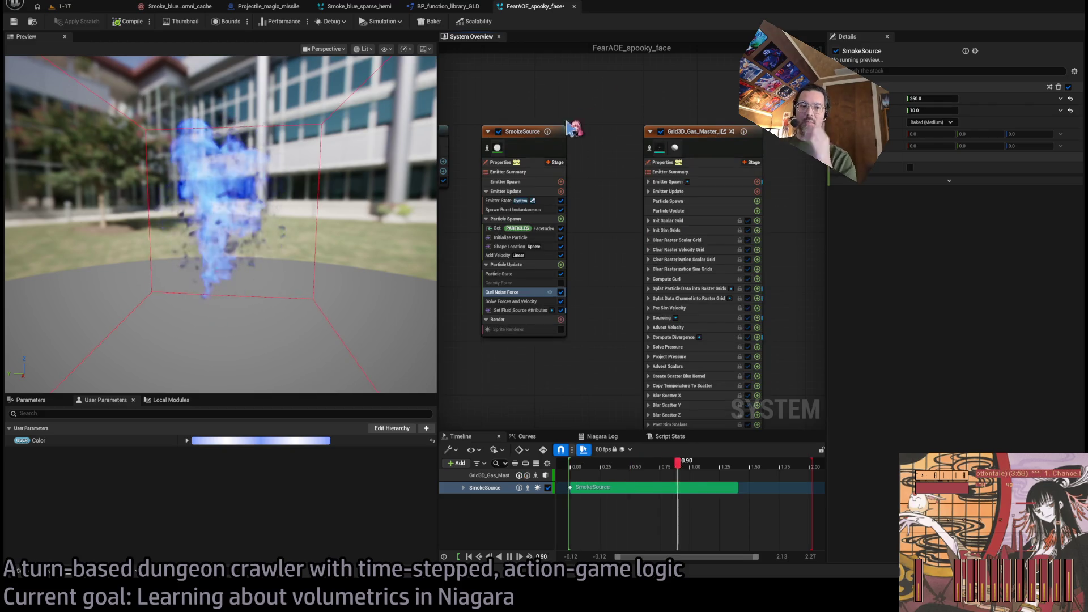
{"action": "mouse_move", "coordinate": [234, 233]}
{"action": "left_mouse_down"}
{"action": "mouse_move", "coordinate": [201, 243]}
{"action": "mouse_move", "coordinate": [299, 238]}
{"action": "mouse_move", "coordinate": [266, 228]}
{"action": "left_mouse_up"}
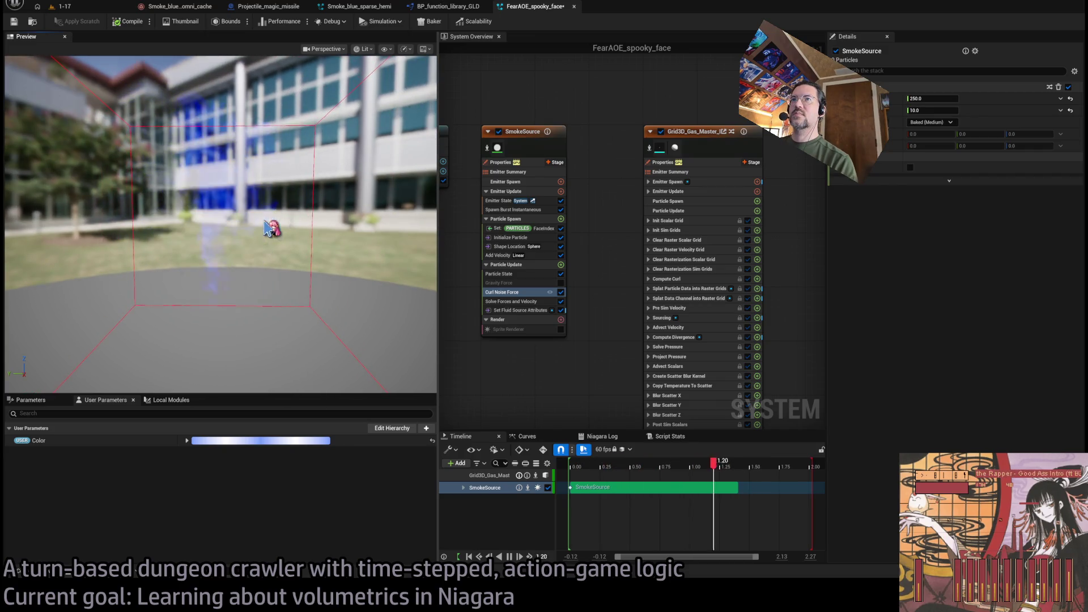
{"action": "left_click", "coordinate": [510, 238]}
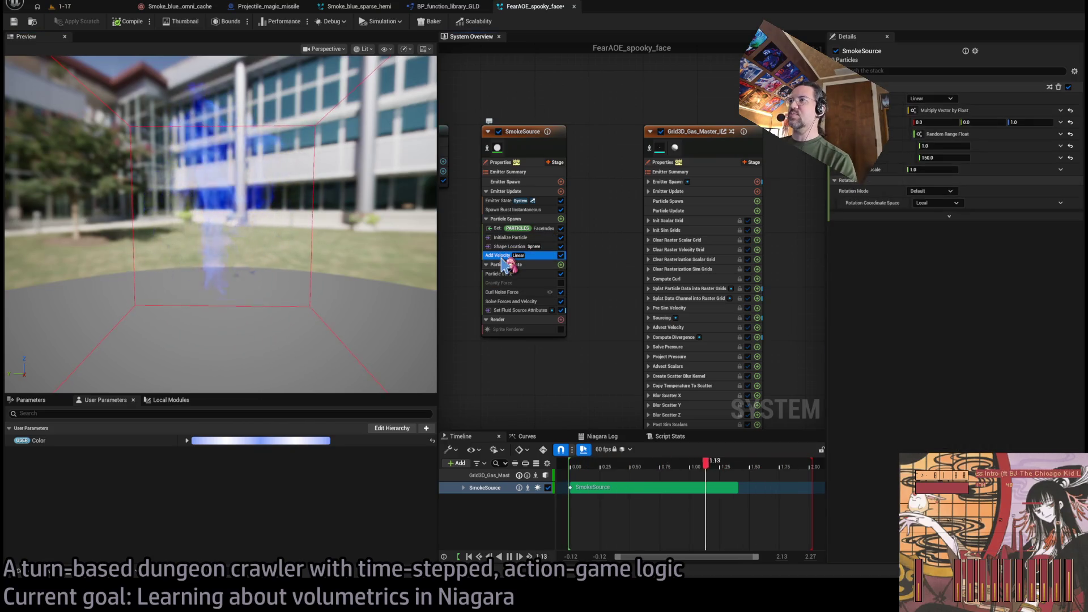
{"action": "left_click", "coordinate": [510, 246]}
{"action": "left_click", "coordinate": [510, 292]}
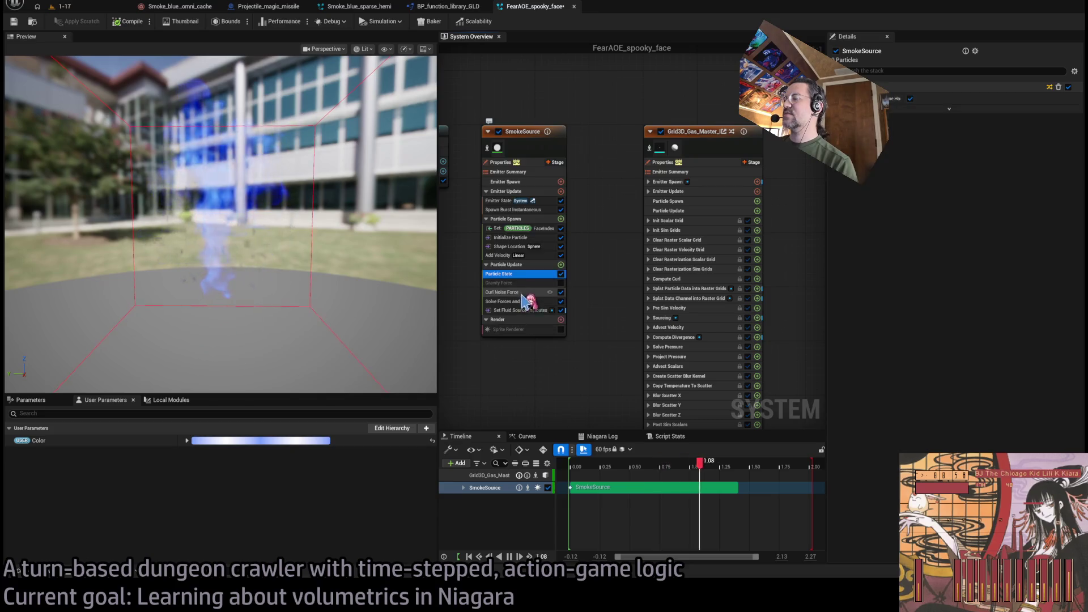
{"action": "left_click", "coordinate": [510, 238]}
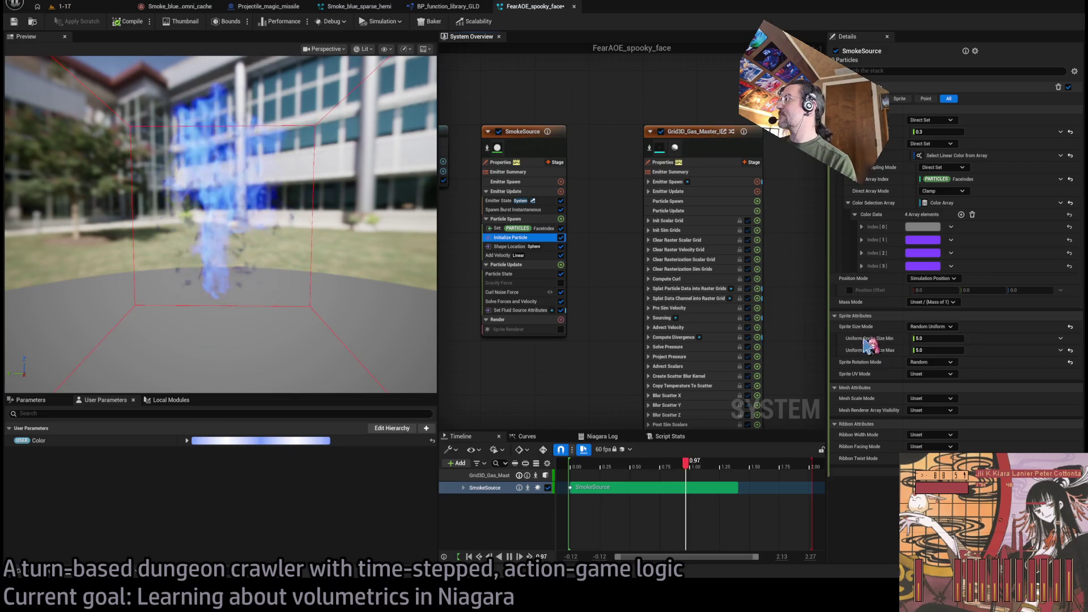
{"action": "left_click", "coordinate": [538, 228]}
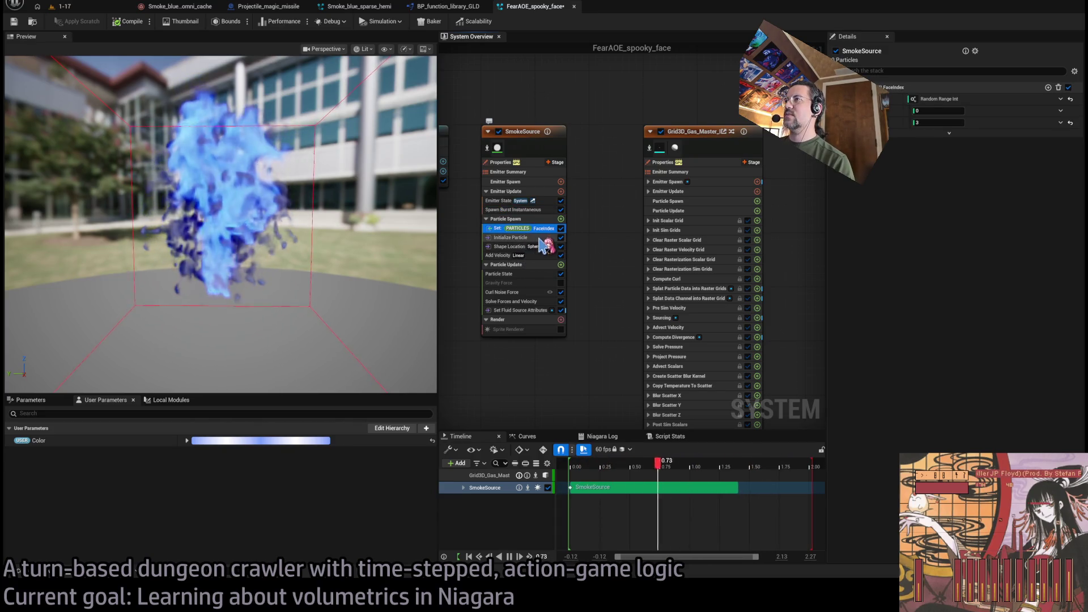
Set the Shape Location Non Uniform Scale Index[1] and Index[2] to 0.15 on every axis
{"action": "left_click", "coordinate": [541, 246]}
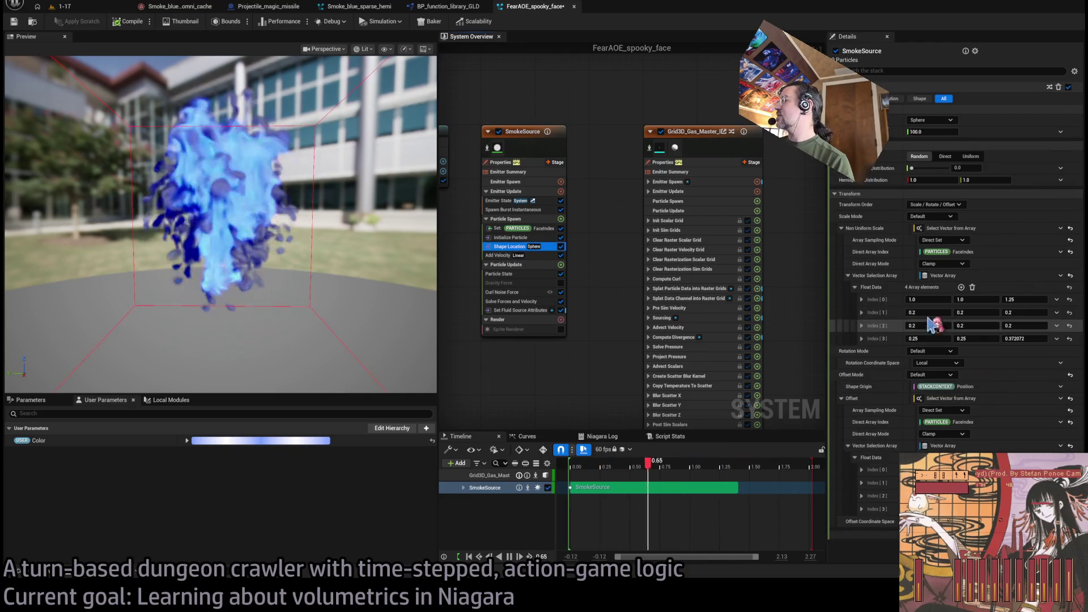
{"action": "left_click", "coordinate": [929, 312]}
{"action": "type", "text": "0.15"}
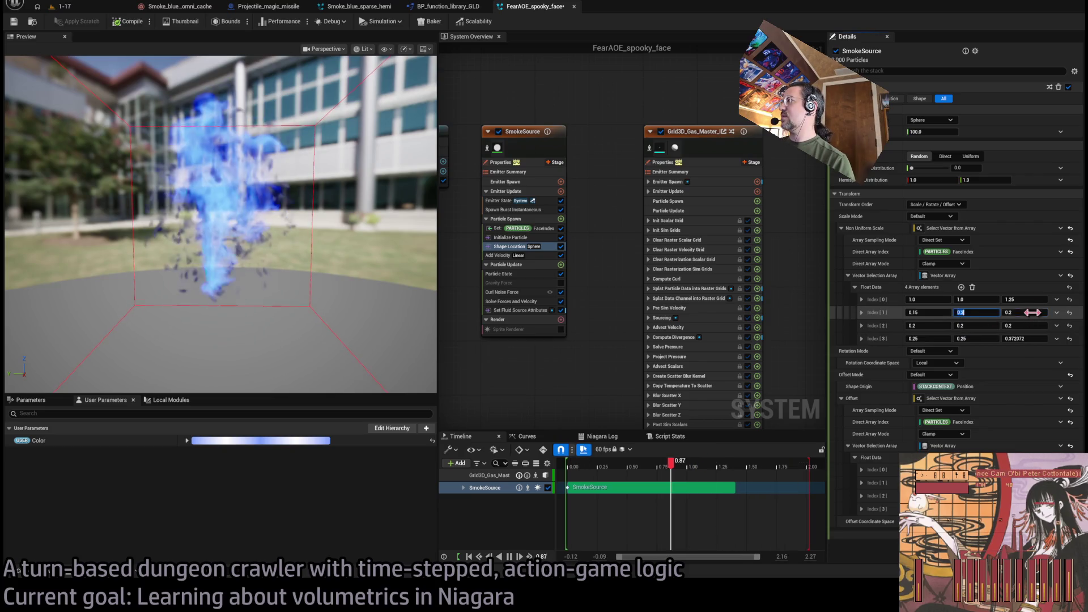
{"action": "key", "text": "Tab"}
{"action": "type", "text": ".15.15"}
{"action": "key", "text": "Return"}
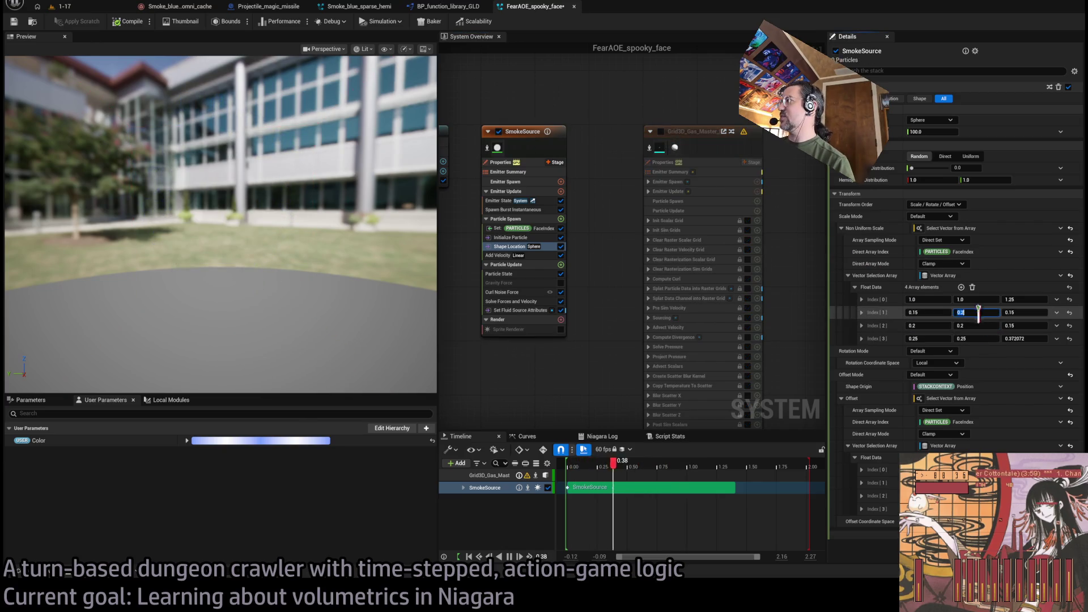
{"action": "type", "text": ".15"}
{"action": "left_click", "coordinate": [974, 326]}
{"action": "left_click", "coordinate": [913, 326]}
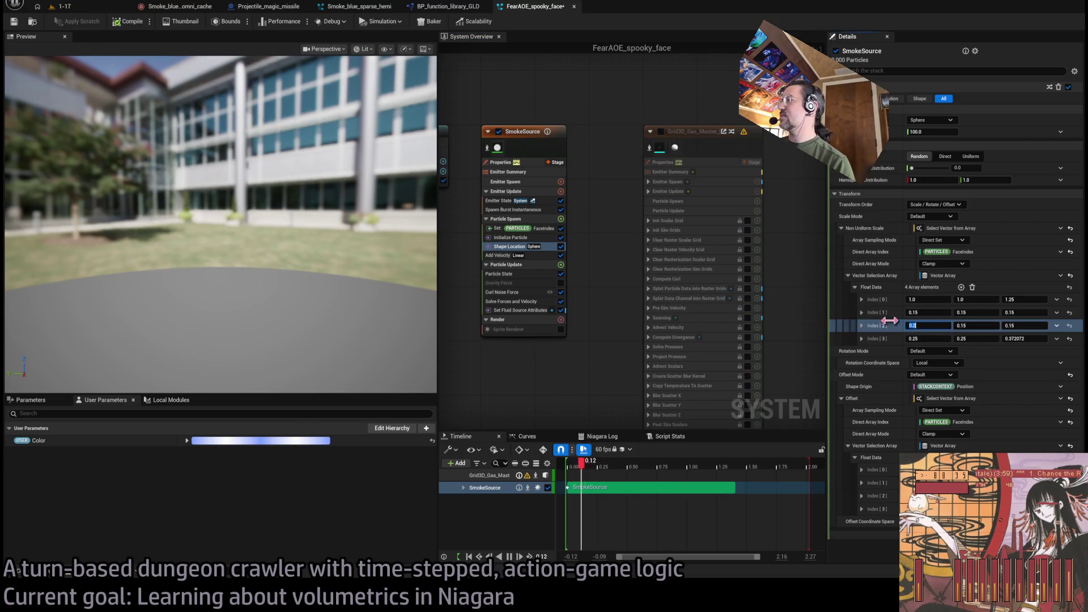
Show the sprites again, set Index[3] Z scale to 0.25, and change Add Velocity's random minimum to 75
{"action": "left_click", "coordinate": [562, 330]}
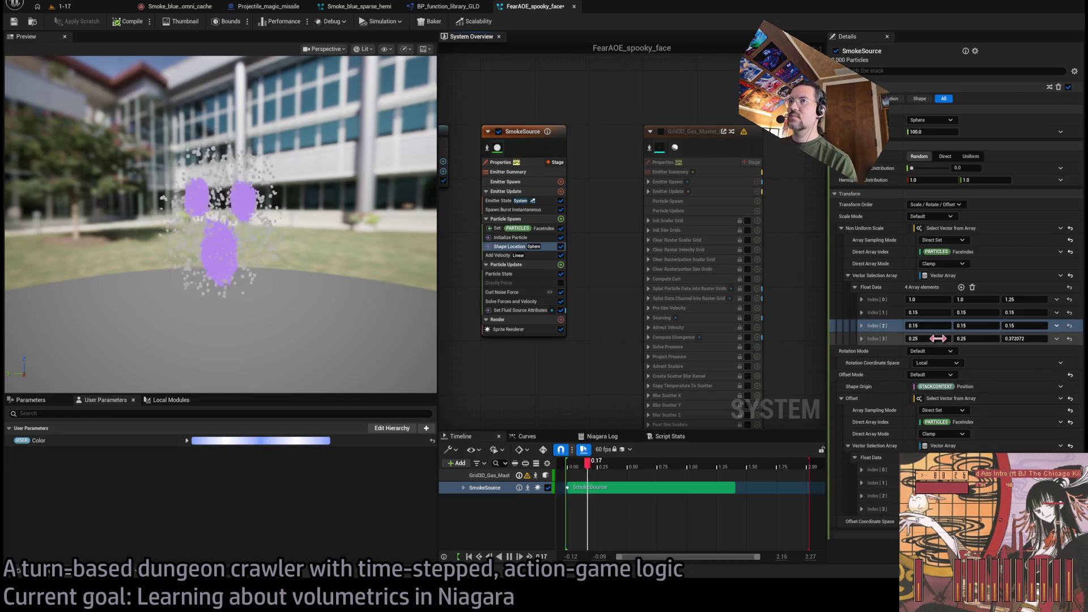
{"action": "left_click", "coordinate": [1025, 338]}
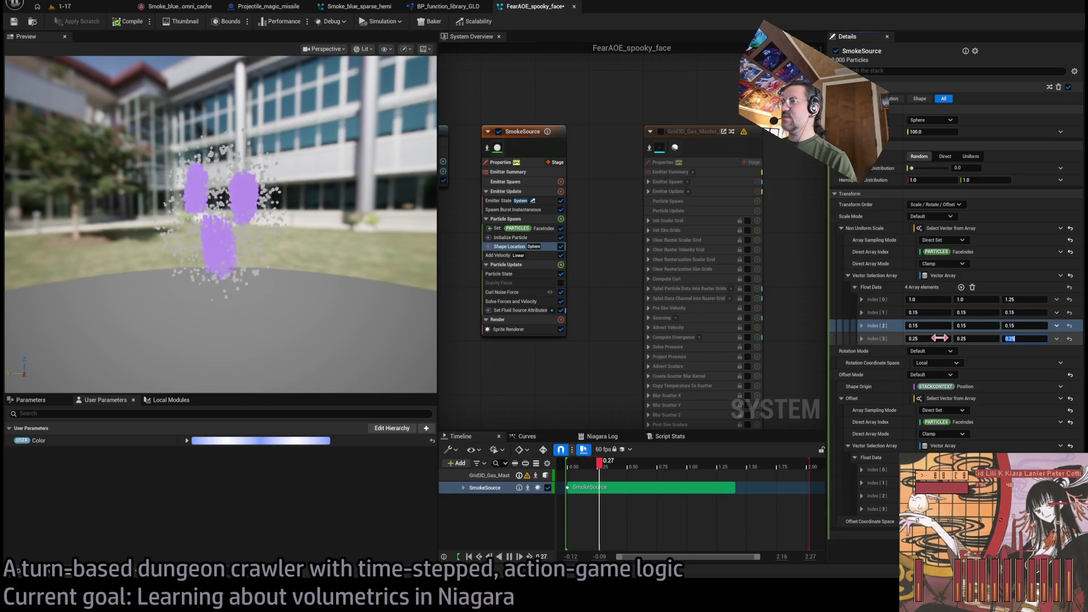
{"action": "left_click_drag", "start_coordinate": [255, 227], "coordinate": [170, 193]}
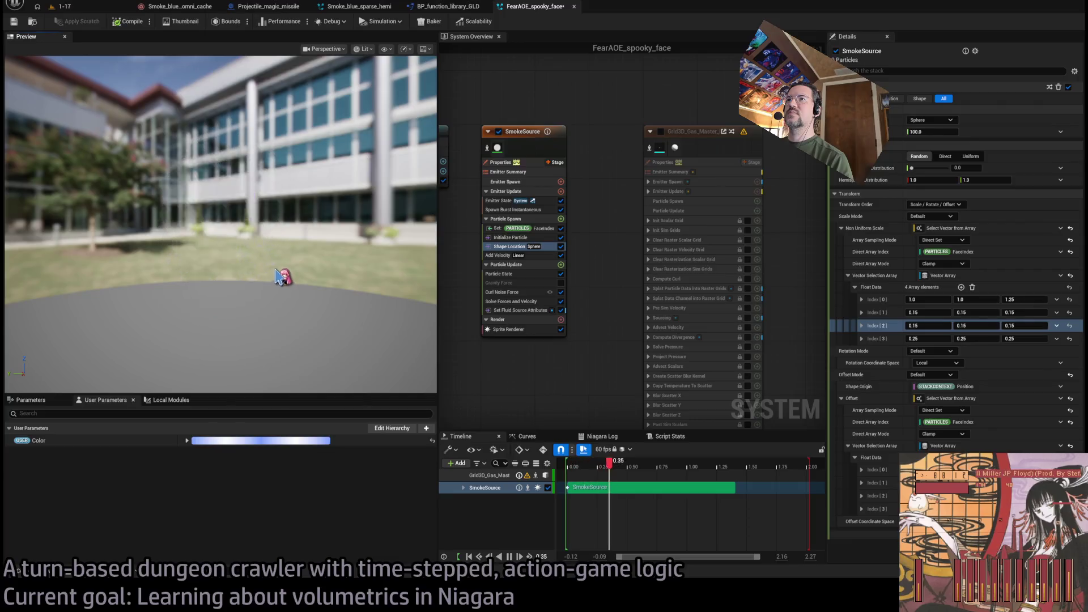
{"action": "left_click", "coordinate": [501, 255]}
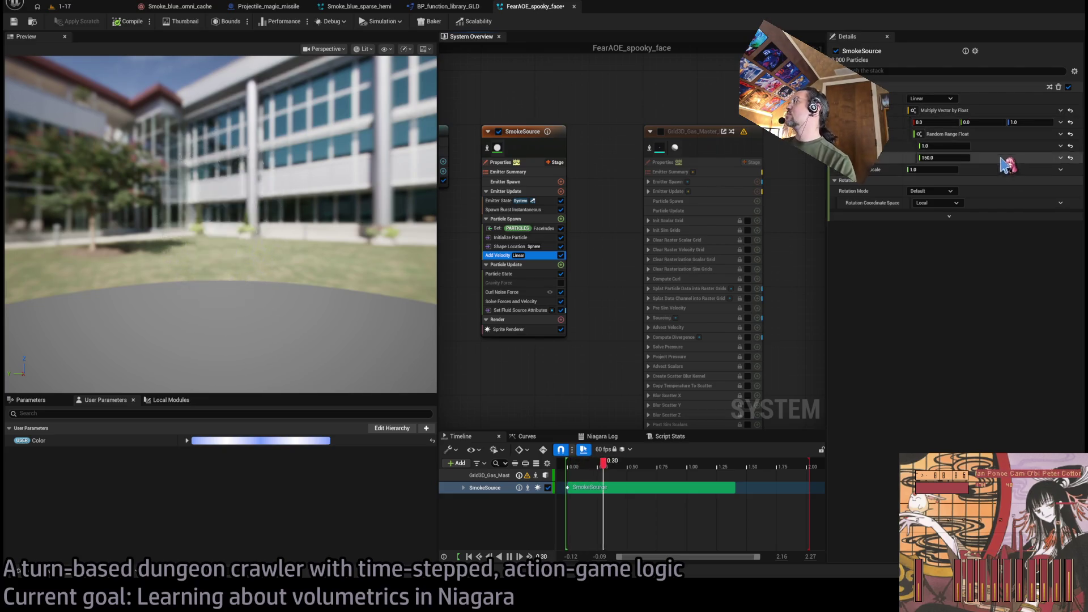
{"action": "left_click", "coordinate": [946, 148]}
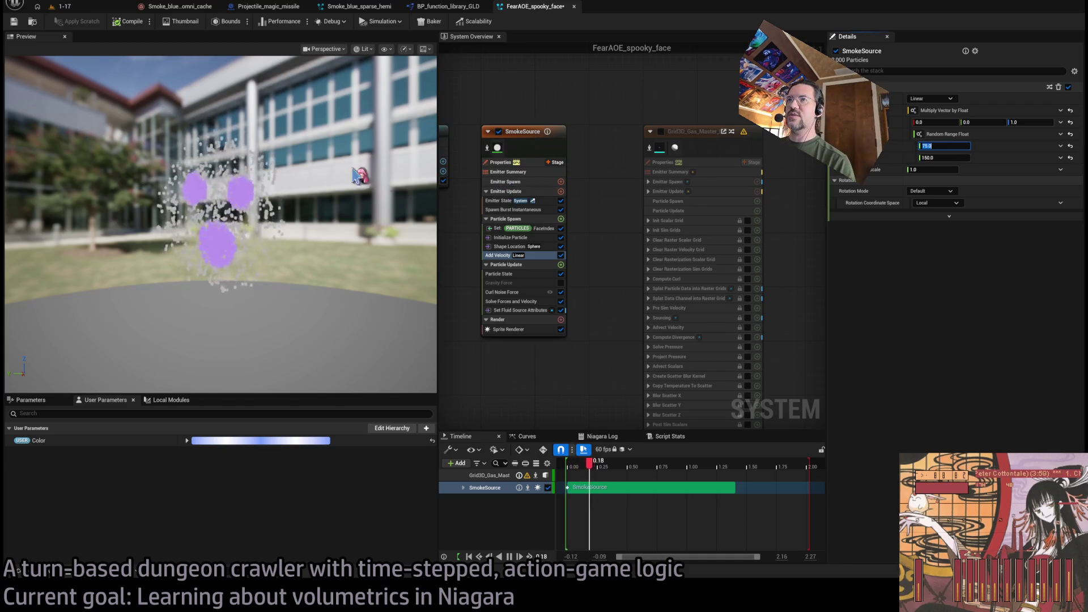
Hide the sprites, enable the gas emitter, and set the Index[3] scale to 0.25, 0.25, 0.2
{"action": "left_click", "coordinate": [560, 329]}
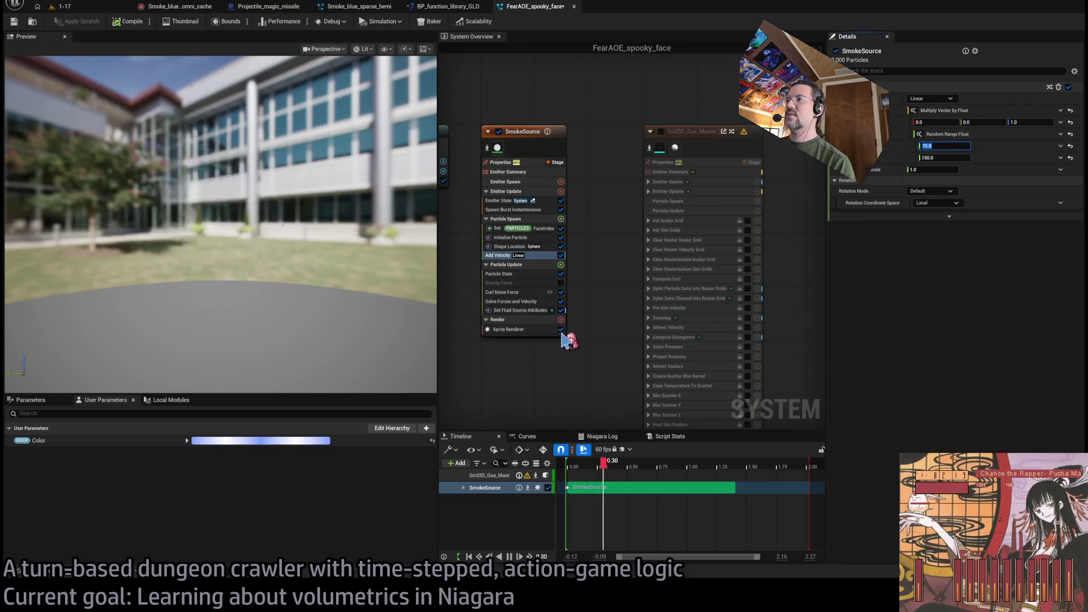
{"action": "left_click", "coordinate": [660, 131]}
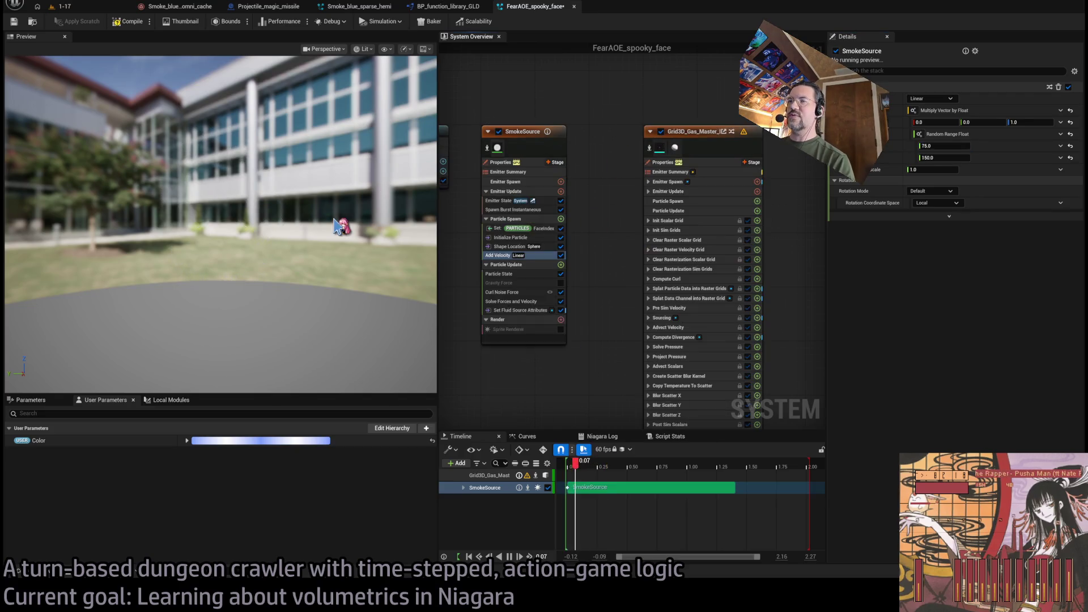
{"action": "left_click_drag", "start_coordinate": [309, 221], "coordinate": [273, 228]}
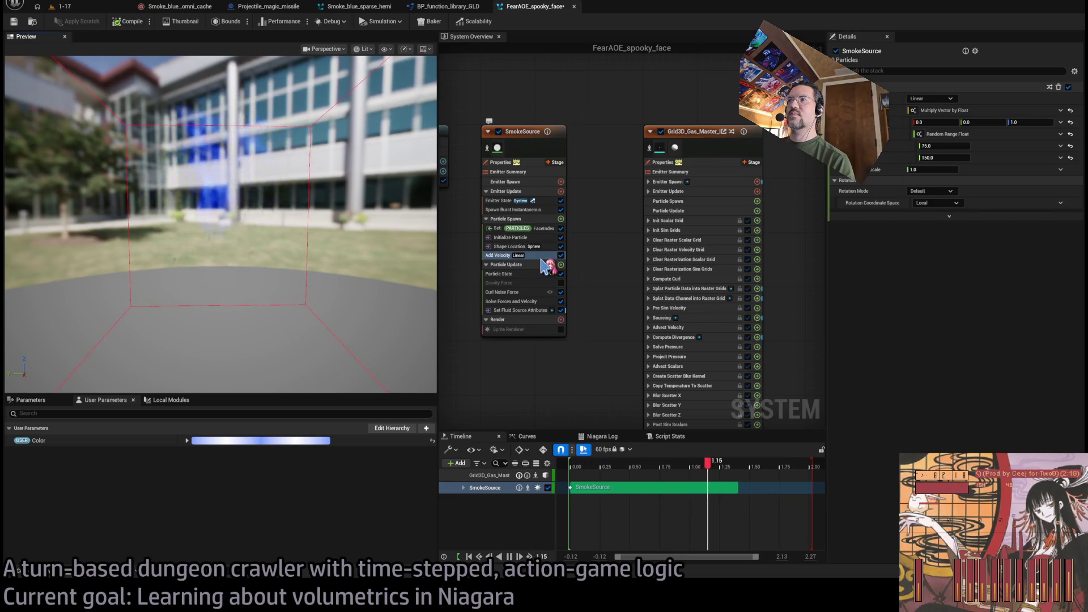
{"action": "left_click", "coordinate": [527, 239]}
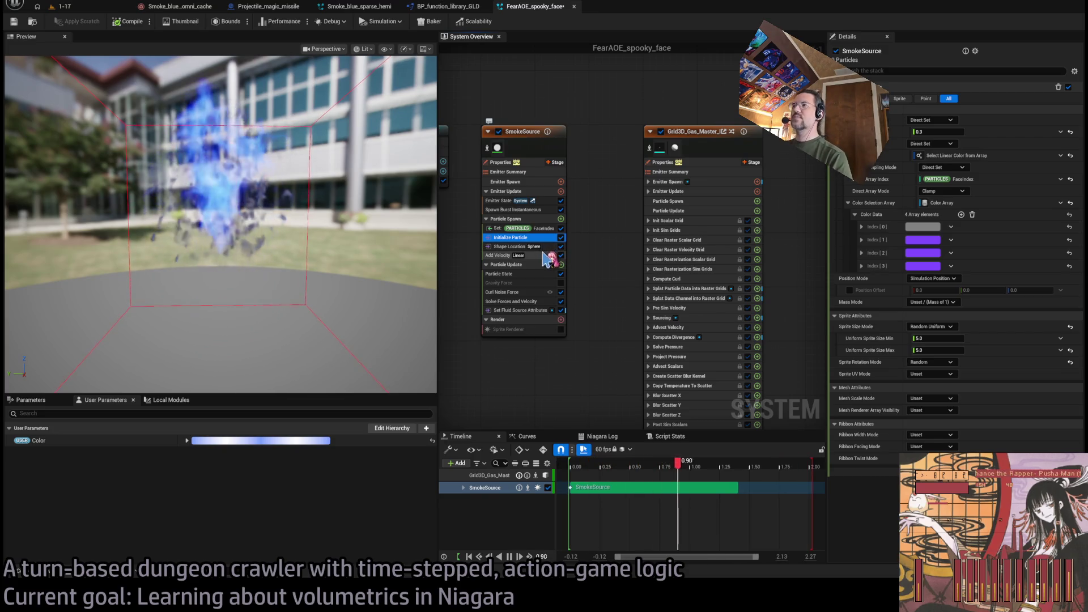
{"action": "left_click", "coordinate": [547, 247]}
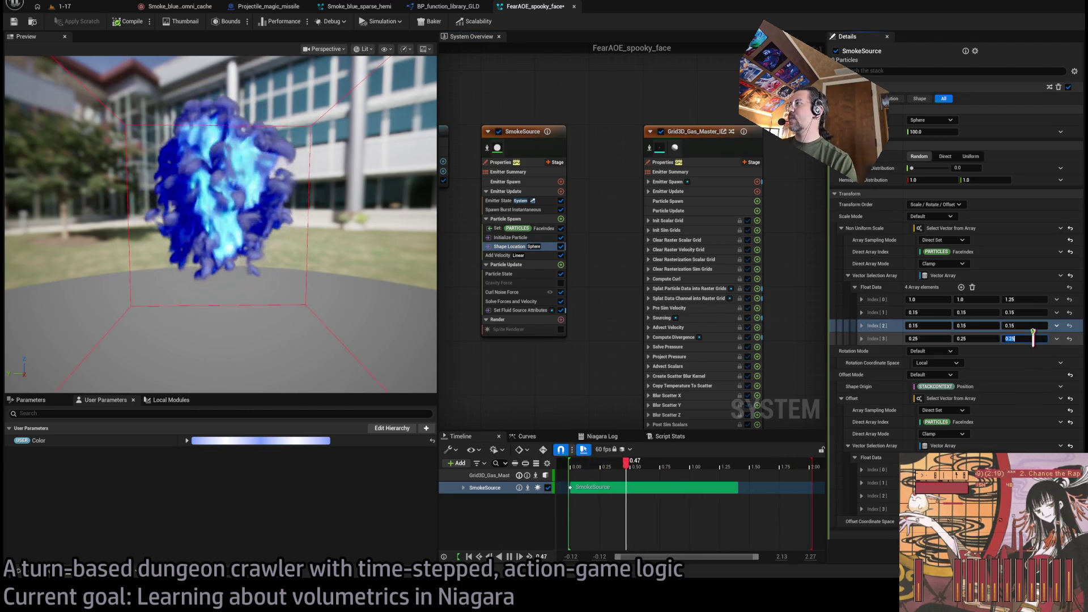
{"action": "key", "text": "Return"}
{"action": "left_click_drag", "start_coordinate": [272, 238], "coordinate": [320, 238]}
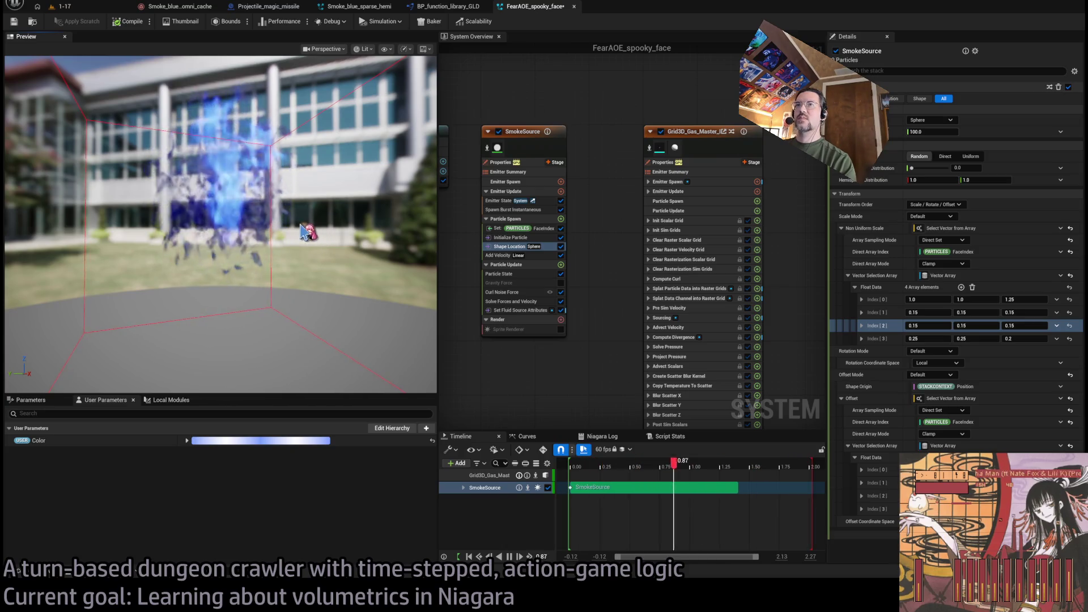
Set SmokeSource's Set Fluid Source Attributes Velocity Scale to 1.0
{"action": "left_click", "coordinate": [703, 134]}
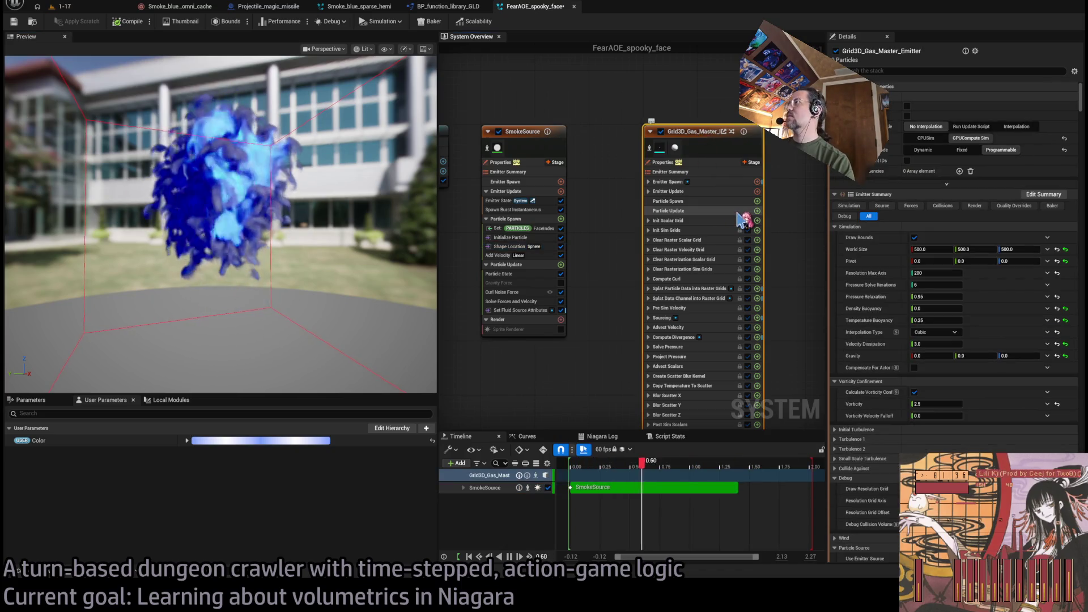
{"action": "left_click", "coordinate": [499, 255]}
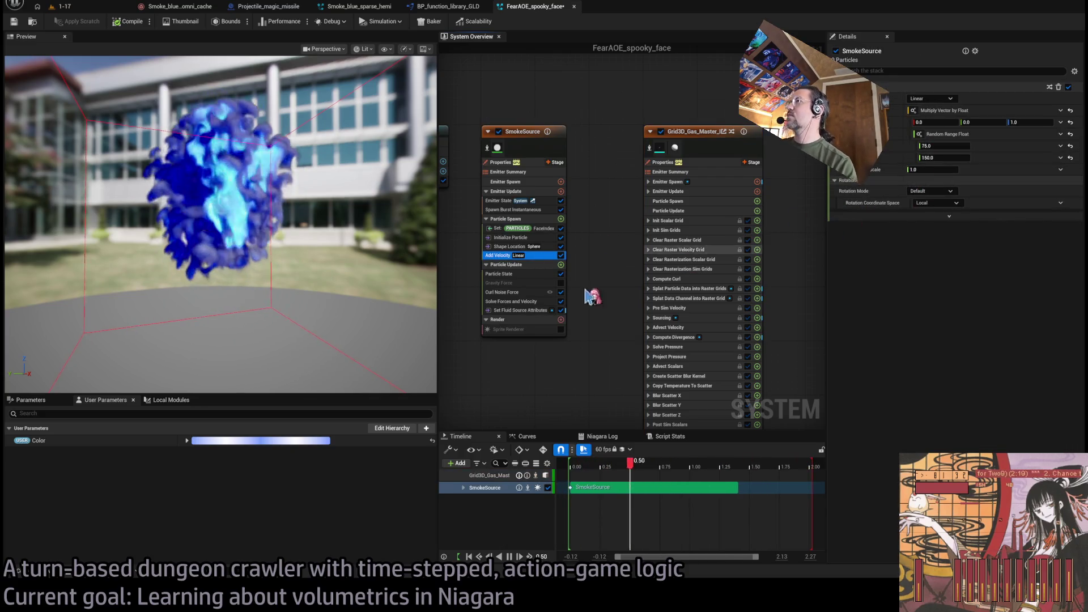
{"action": "left_click", "coordinate": [535, 310]}
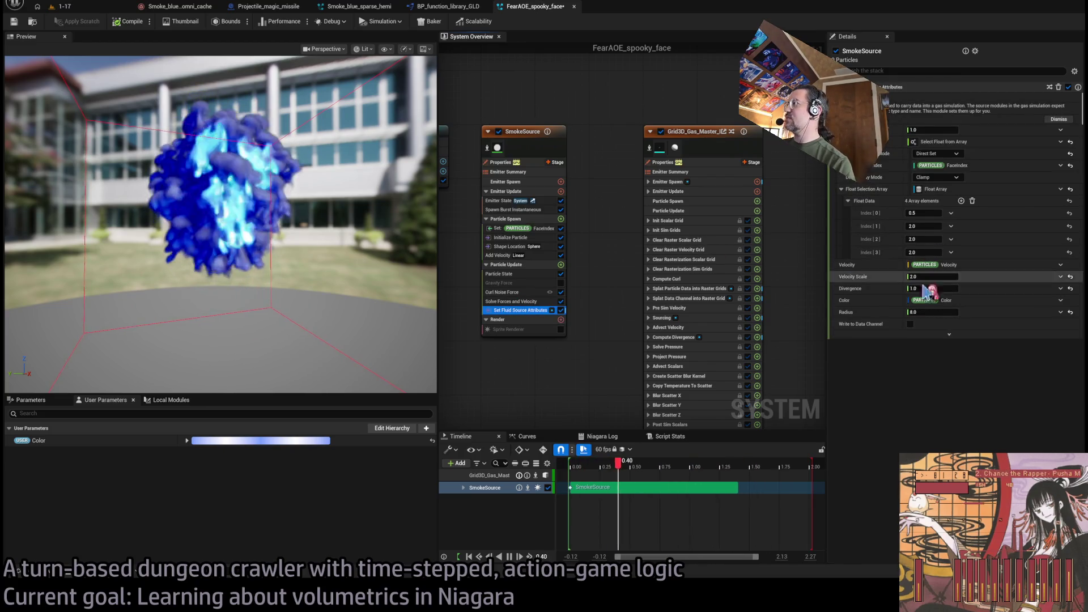
{"action": "left_click", "coordinate": [935, 277]}
{"action": "type", "text": "1"}
{"action": "key", "text": "Return"}
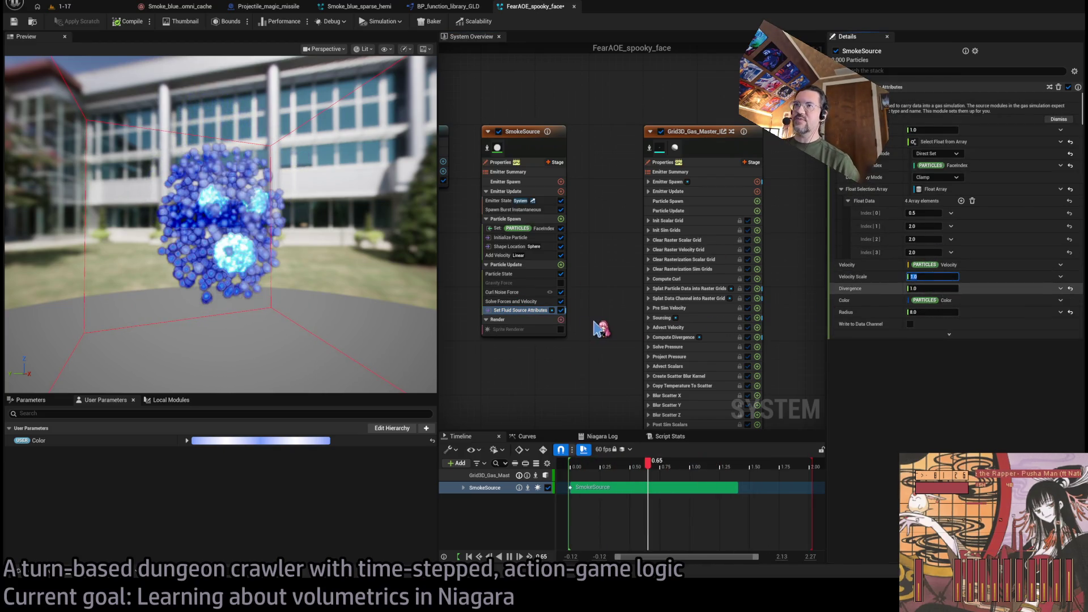
{"action": "mouse_move", "coordinate": [316, 333]}
{"action": "left_mouse_down"}
{"action": "mouse_move", "coordinate": [301, 332]}
{"action": "mouse_move", "coordinate": [323, 302]}
{"action": "left_mouse_up"}
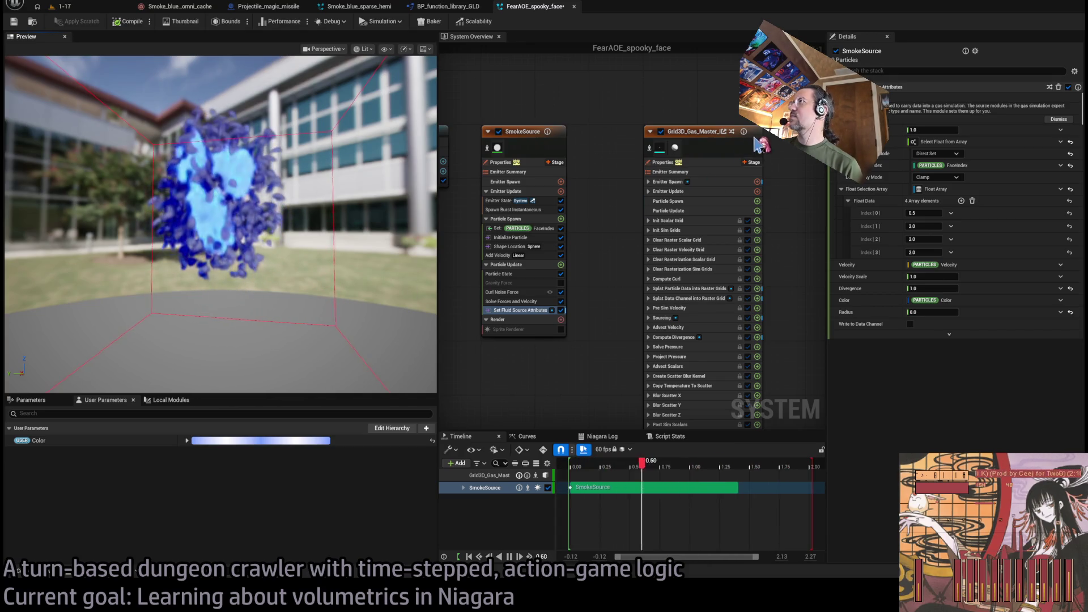
Review the Grid3D_Gas_Master emitter's simulation properties
{"action": "left_click", "coordinate": [706, 139]}
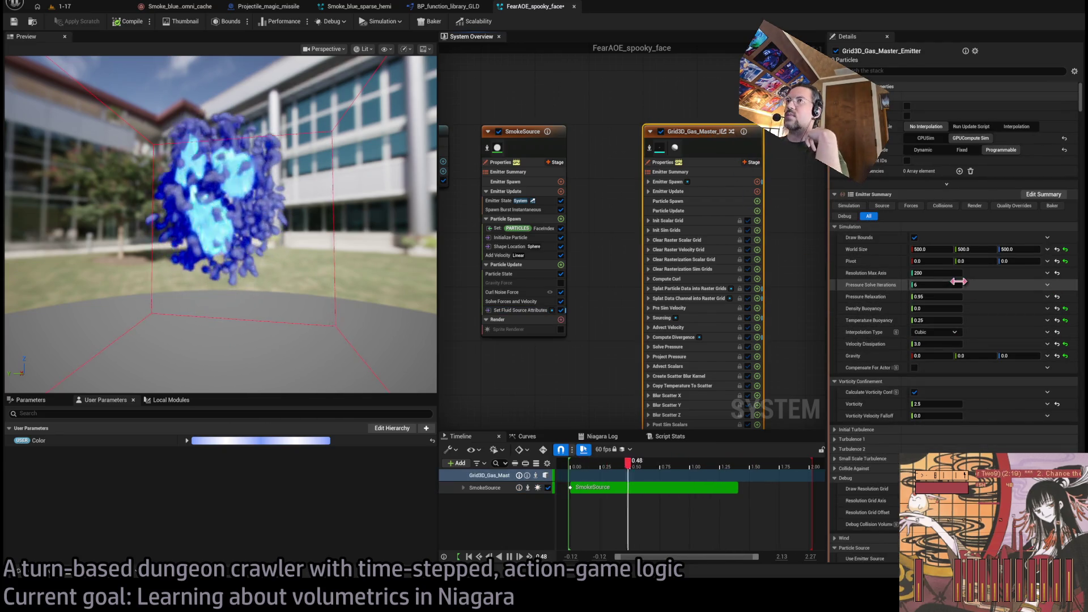
{"action": "scroll", "coordinate": [948, 386], "scroll_direction": "down", "scroll_amount": 1}
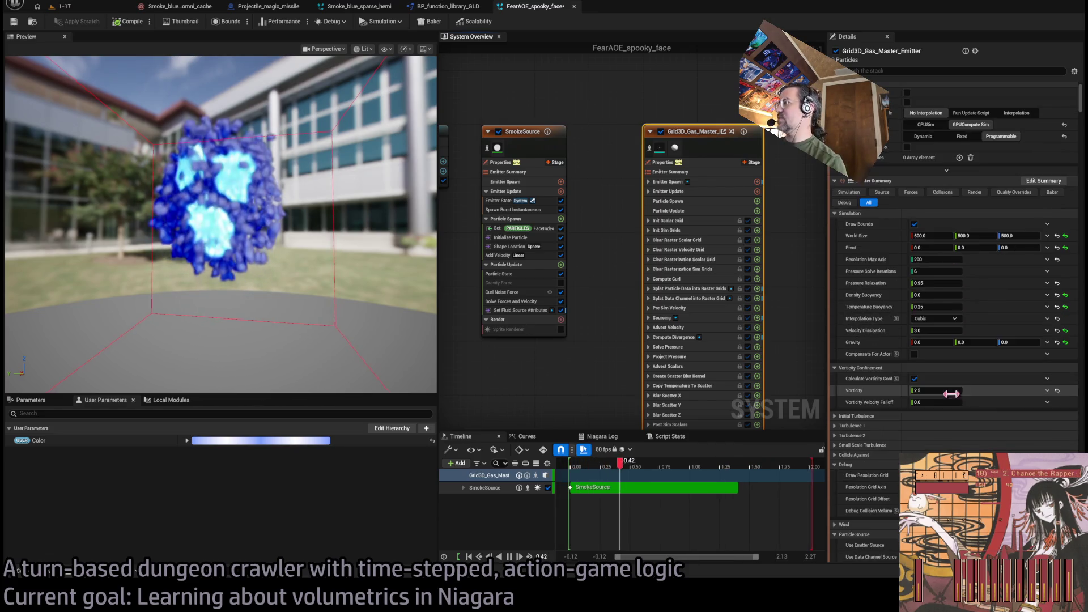
{"action": "scroll", "coordinate": [948, 386], "scroll_direction": "down", "scroll_amount": 2}
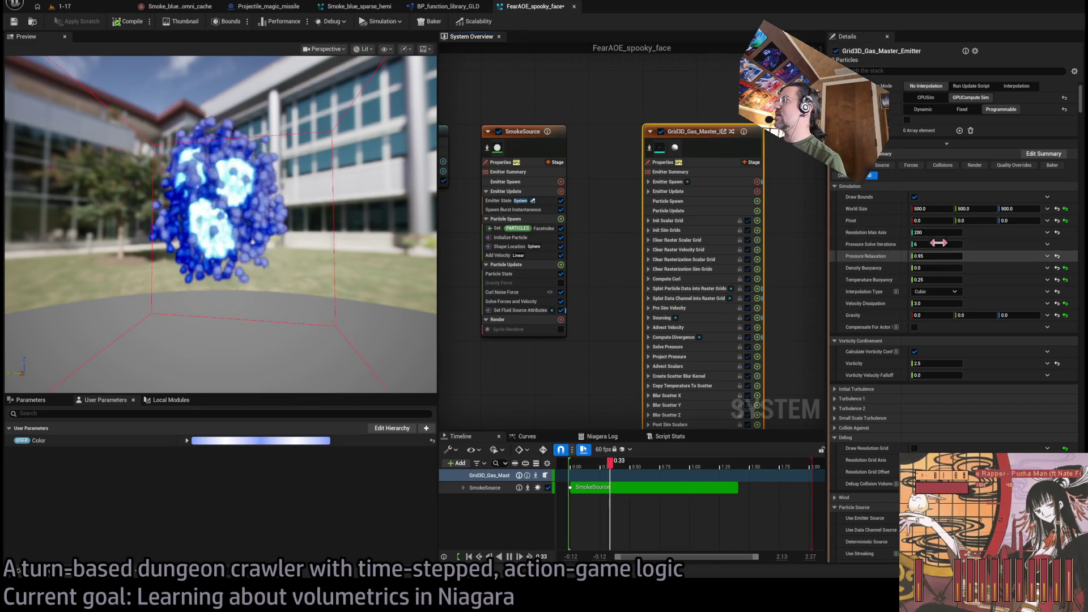
{"action": "scroll", "coordinate": [885, 487], "scroll_direction": "down", "scroll_amount": 7}
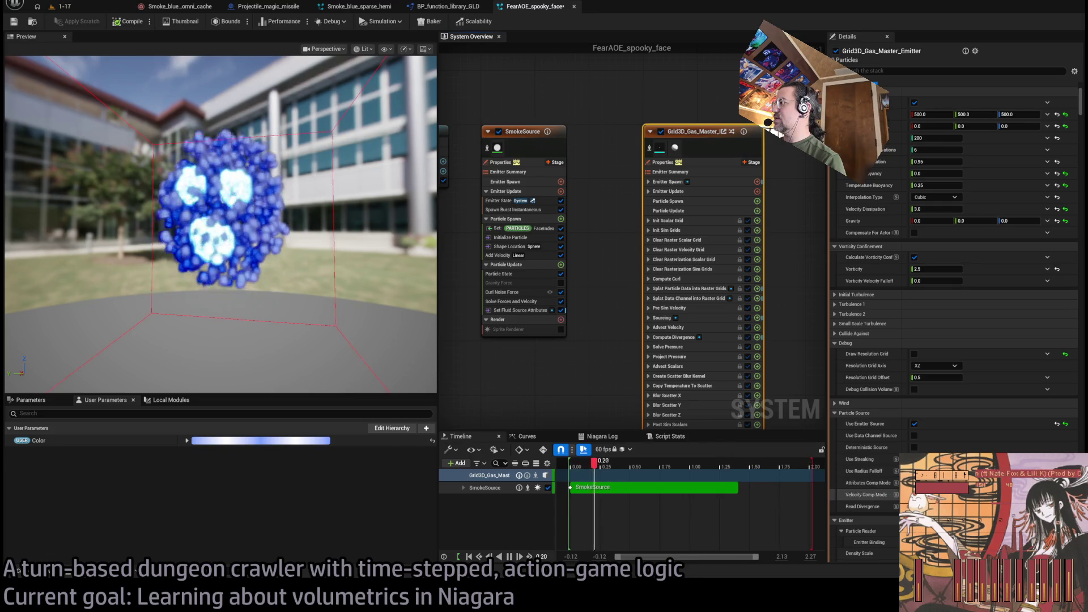
{"action": "scroll", "coordinate": [867, 496], "scroll_direction": "down", "scroll_amount": 12}
{"action": "scroll", "coordinate": [902, 450], "scroll_direction": "down", "scroll_amount": 16}
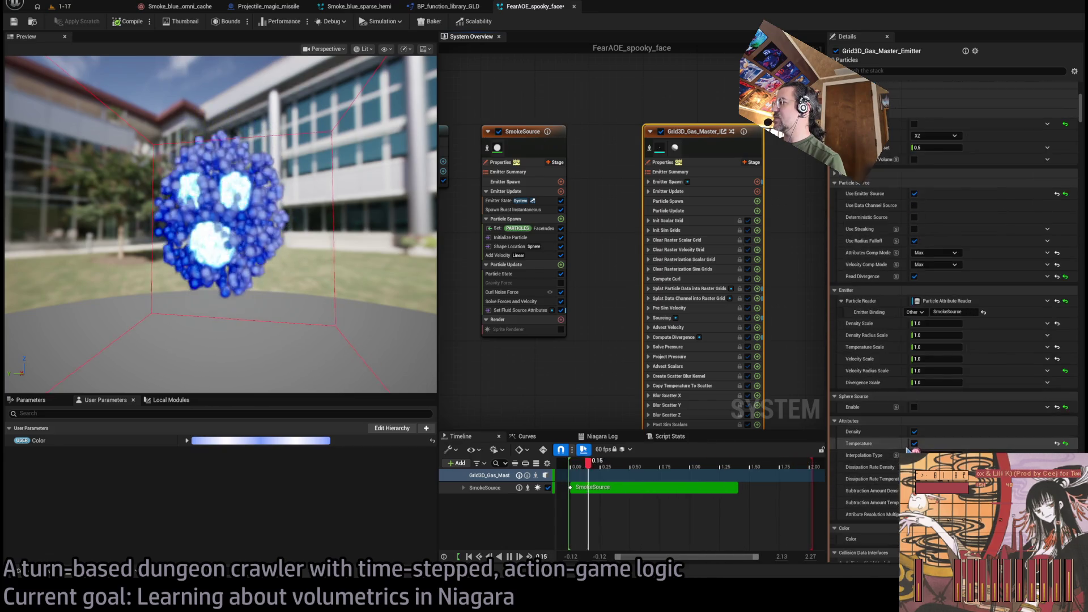
{"action": "scroll", "coordinate": [907, 447], "scroll_direction": "up", "scroll_amount": 5}
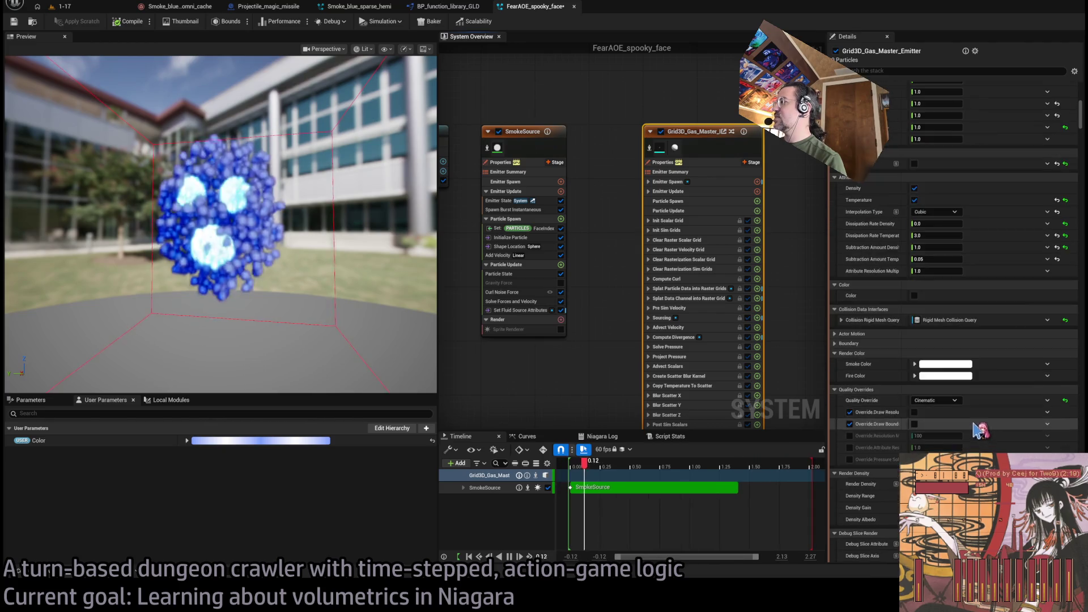
{"action": "scroll", "coordinate": [989, 418], "scroll_direction": "up", "scroll_amount": 5}
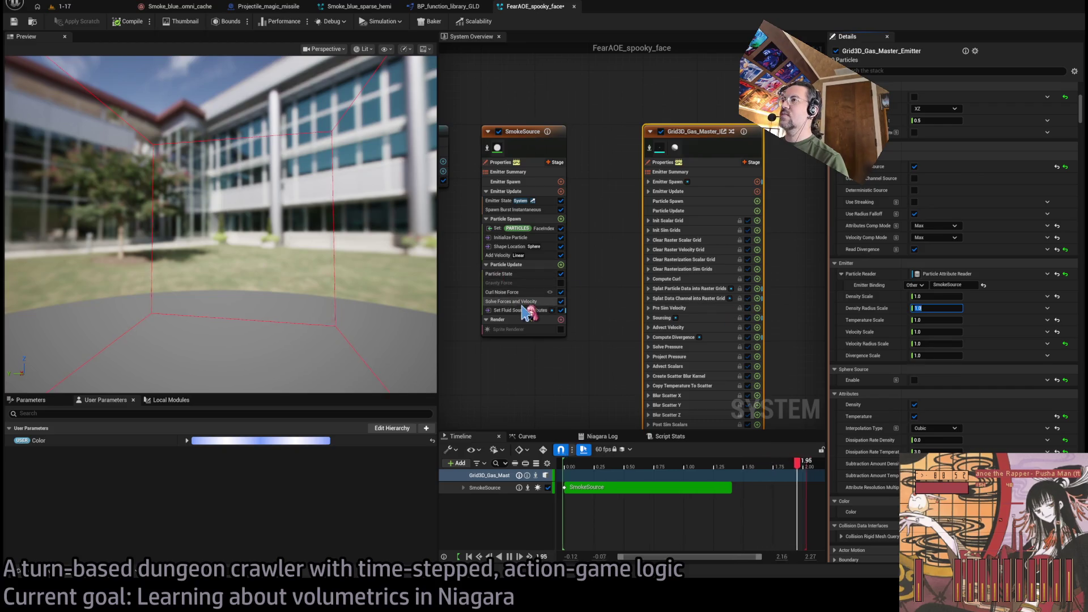
Reduce the fluid source Radius to 6.0
{"action": "left_click", "coordinate": [534, 256]}
{"action": "left_click", "coordinate": [530, 311]}
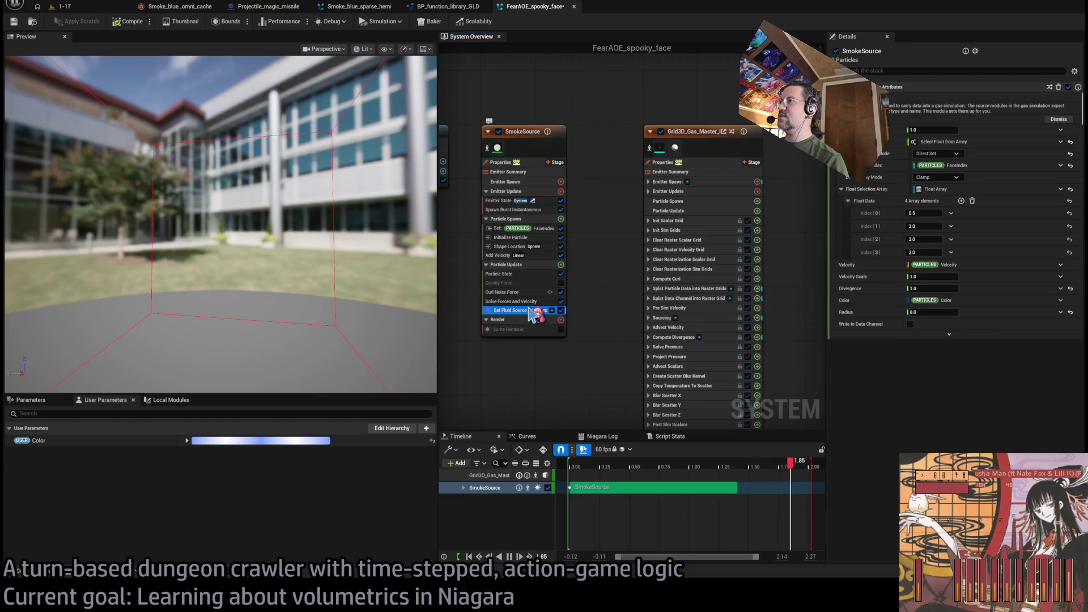
{"action": "left_click", "coordinate": [938, 314]}
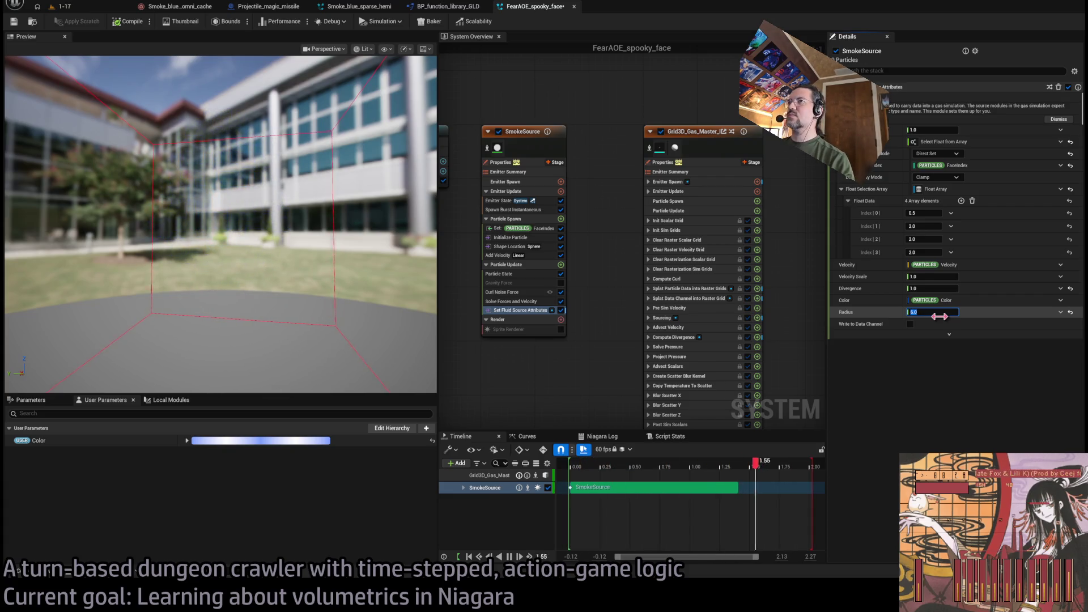
Raise SmokeSource's Spawn Burst Instantaneous count to 12000 particles
{"action": "left_click", "coordinate": [512, 210]}
{"action": "left_click", "coordinate": [932, 99]}
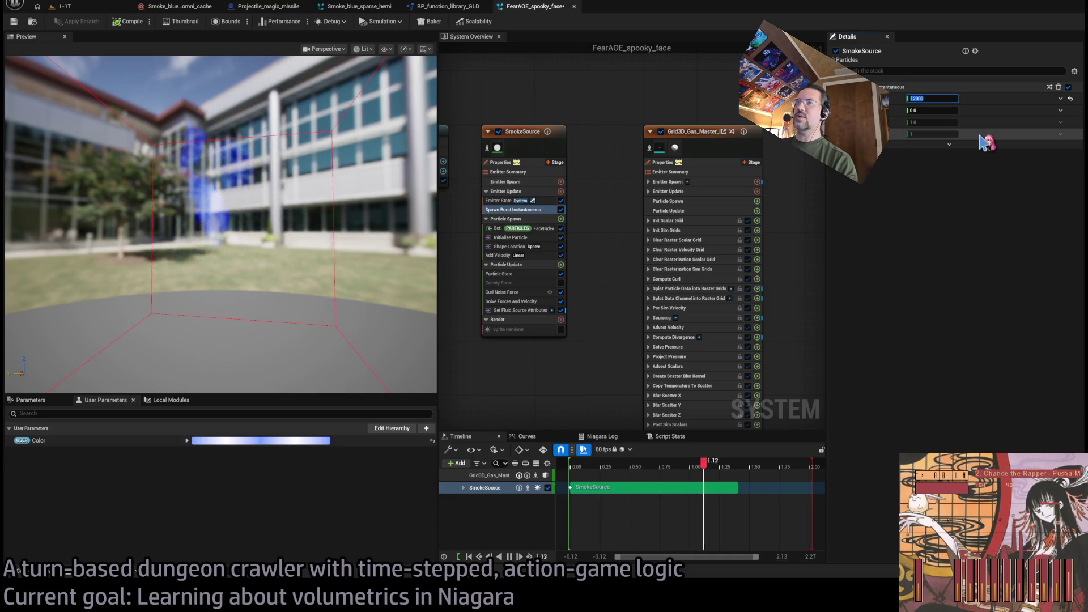
{"action": "left_click", "coordinate": [286, 252]}
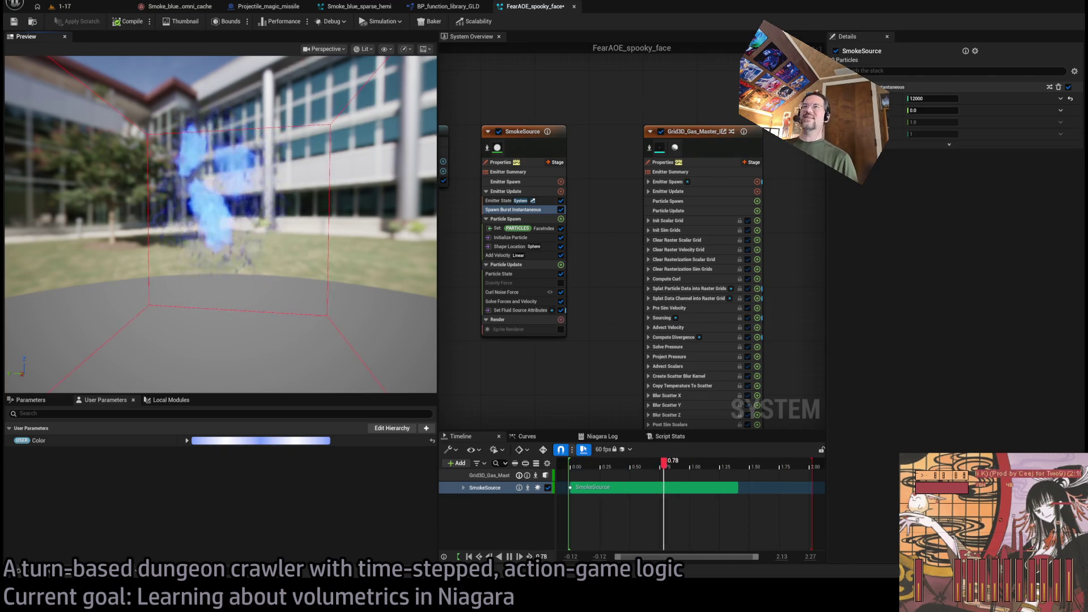
{"action": "left_click_drag", "start_coordinate": [310, 235], "coordinate": [293, 213]}
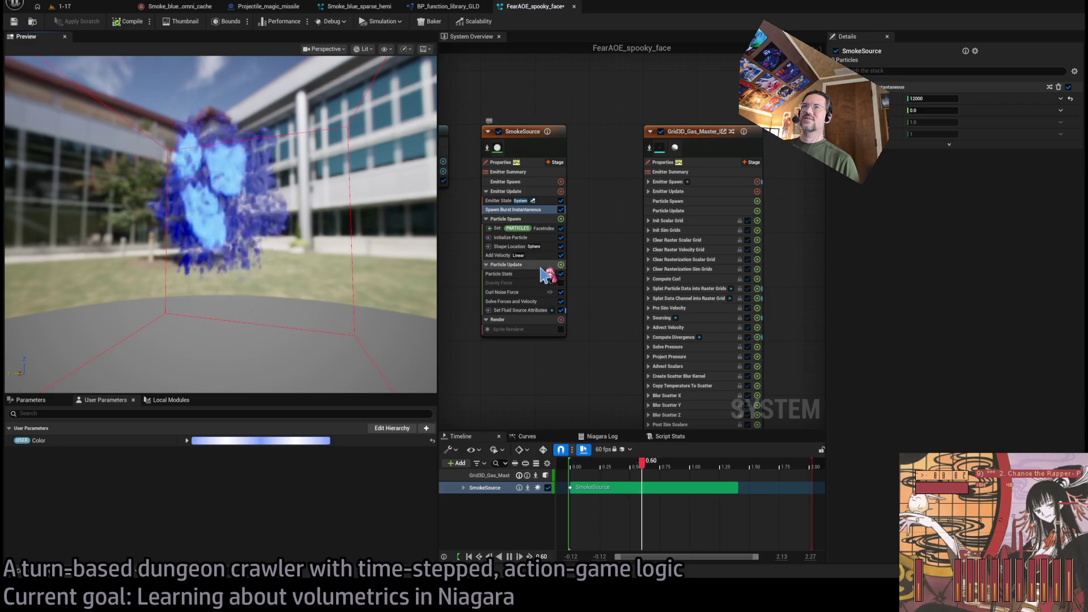
Restore the fluid source Radius to a Random Range Float
{"action": "left_click", "coordinate": [530, 301]}
{"action": "left_click", "coordinate": [528, 310]}
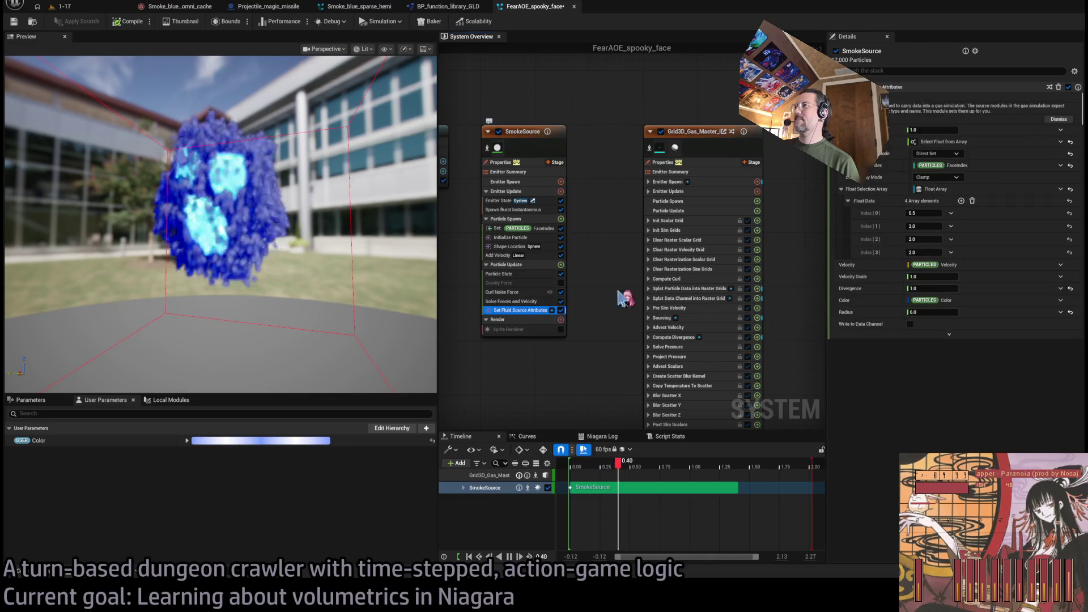
{"action": "left_click", "coordinate": [934, 314]}
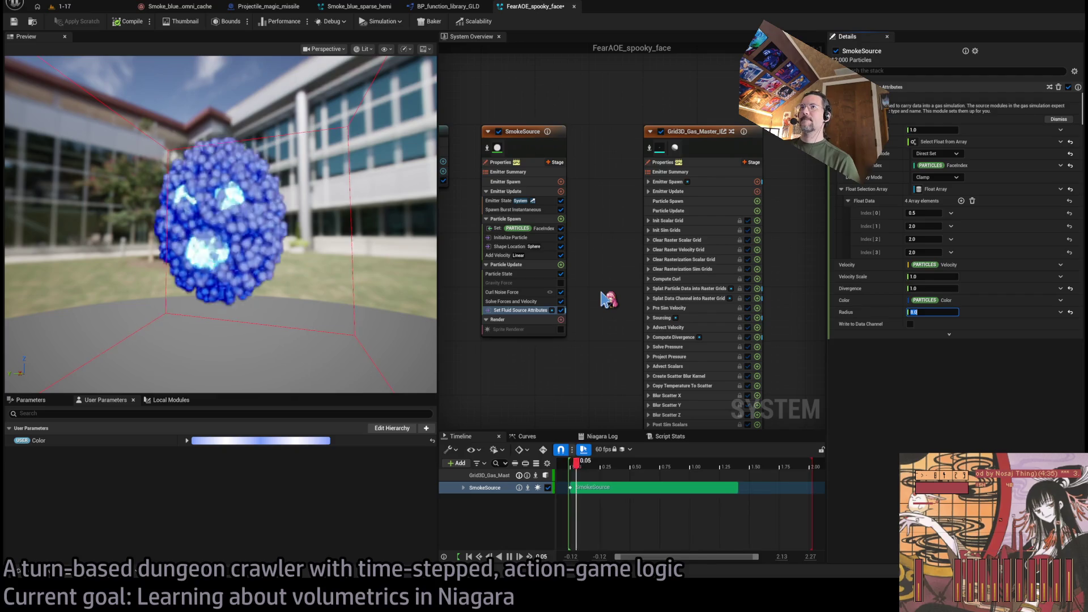
{"action": "key", "text": "Return"}
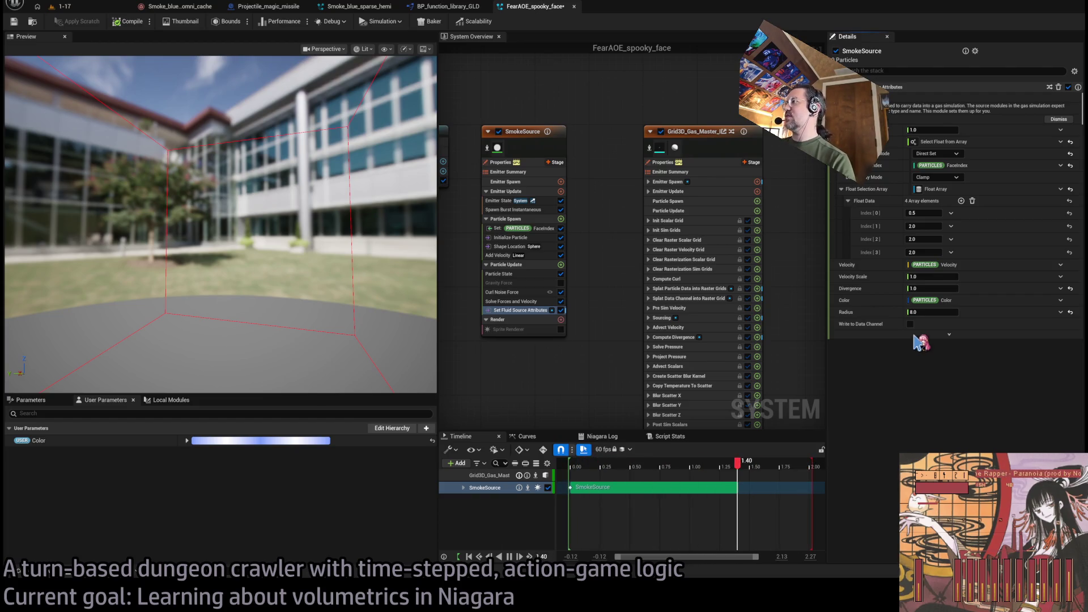
{"action": "key", "text": "ctrl+z"}
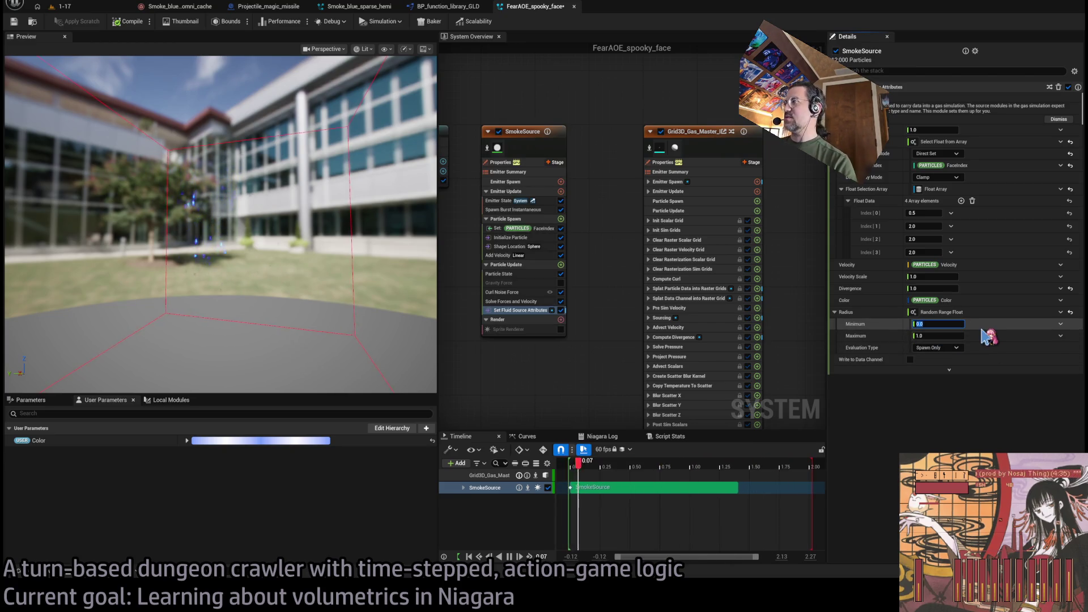
Give the Radius range a minimum of 3.0 and maximum of 8.0, evaluated every frame
{"action": "type", "text": "4"}
{"action": "key", "text": "Tab"}
{"action": "type", "text": "8"}
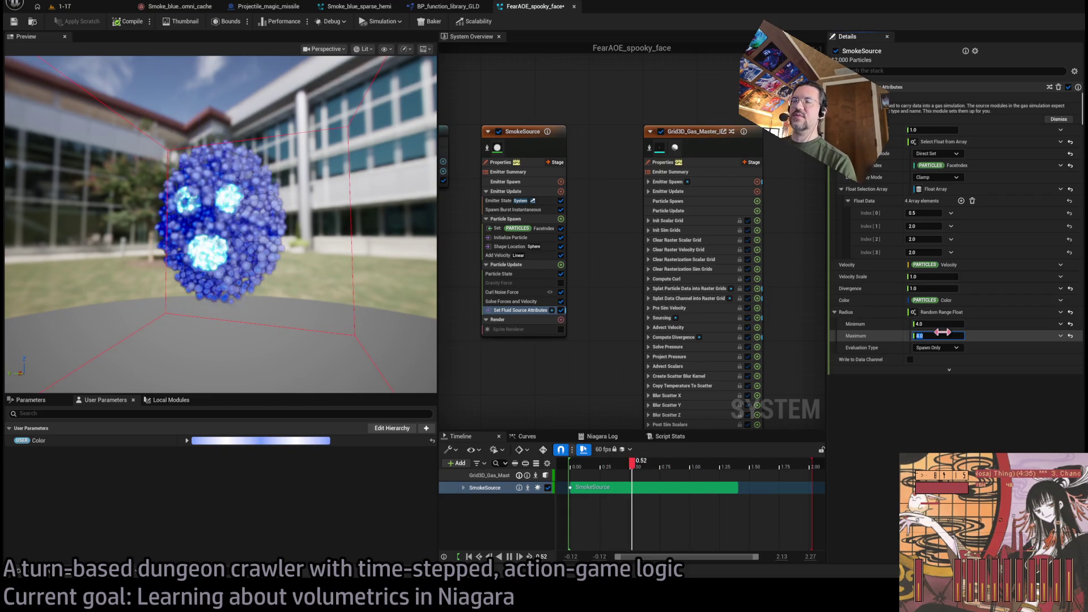
{"action": "key", "text": "Return"}
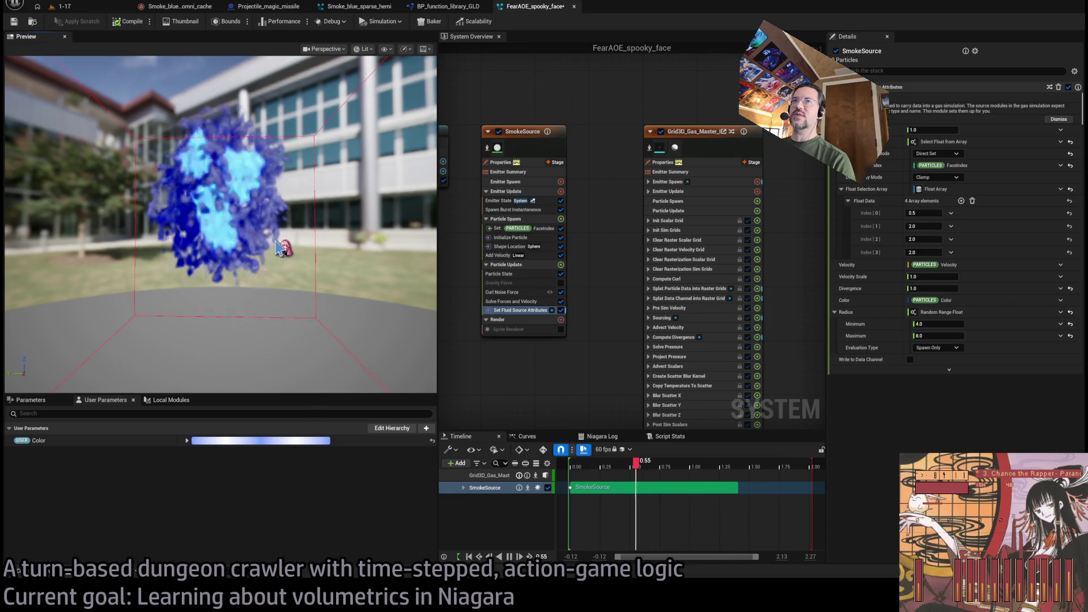
{"action": "type", "text": "9"}
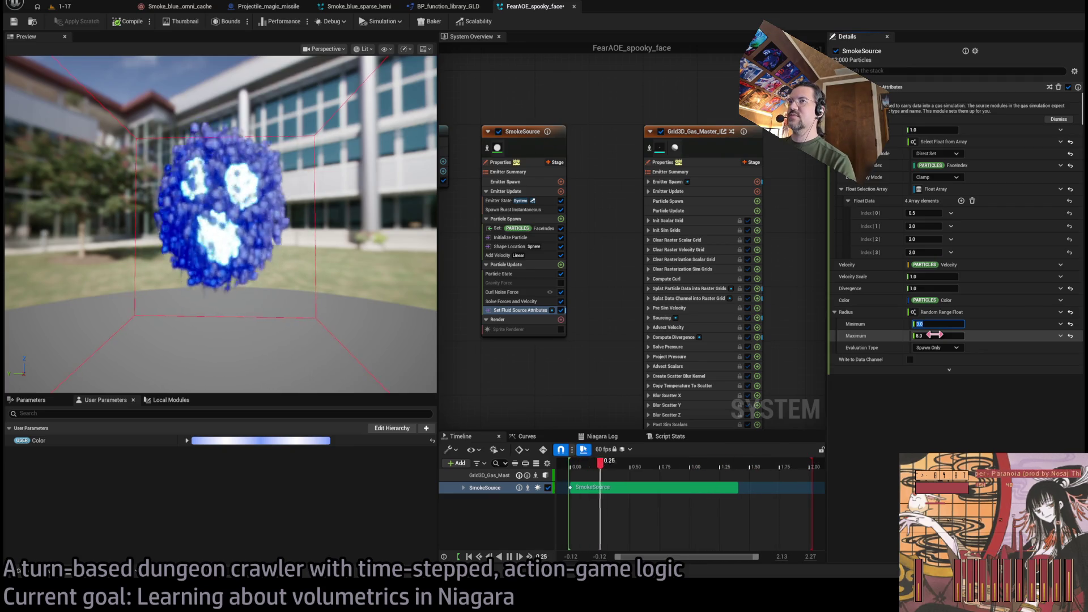
{"action": "key", "text": "Return"}
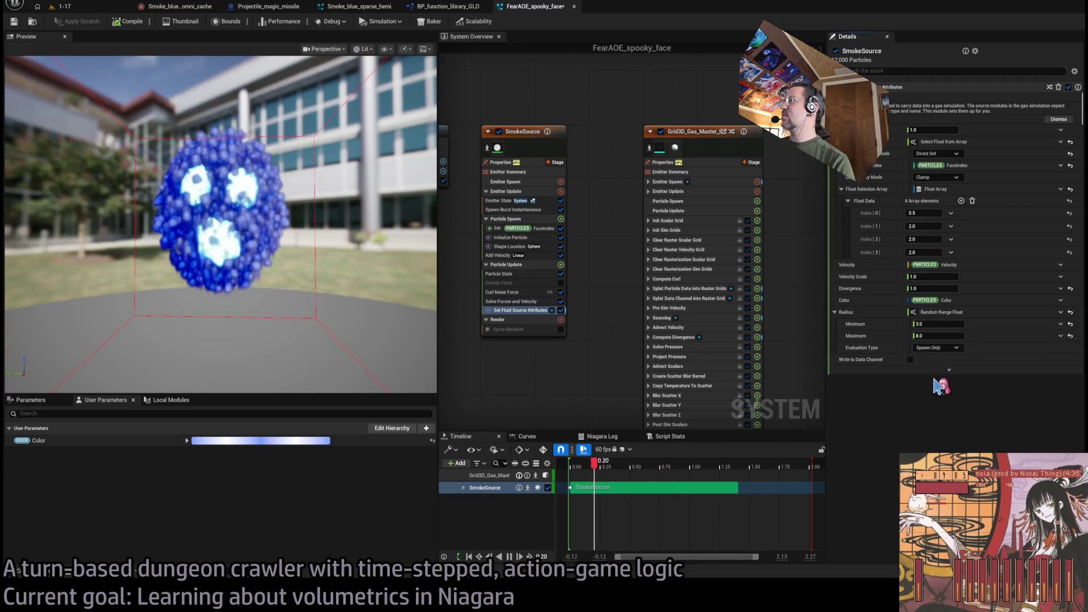
{"action": "left_click", "coordinate": [956, 348]}
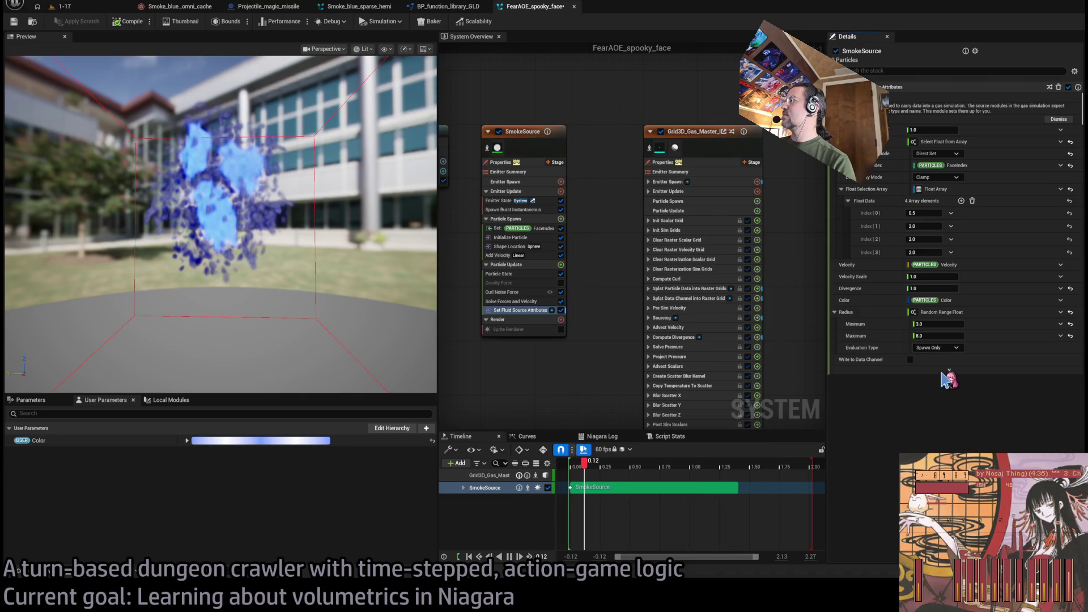
{"action": "left_click", "coordinate": [935, 378]}
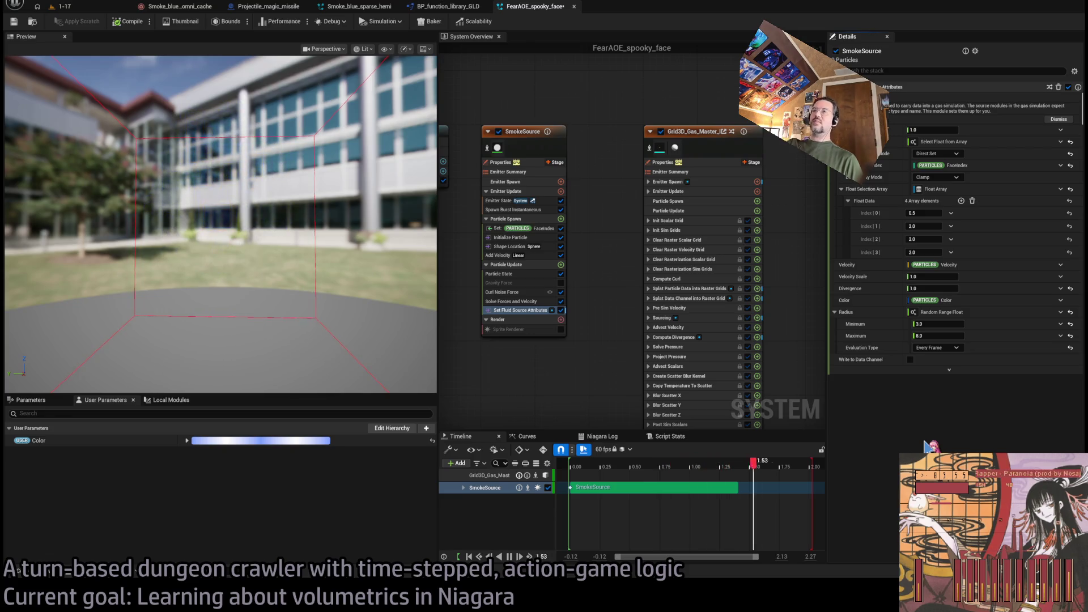
Raise SmokeSource's top fluid source attribute value from 0.2 to 0.3
{"action": "mouse_move", "coordinate": [315, 258]}
{"action": "left_mouse_down"}
{"action": "mouse_move", "coordinate": [284, 250]}
{"action": "mouse_move", "coordinate": [400, 220]}
{"action": "left_mouse_up"}
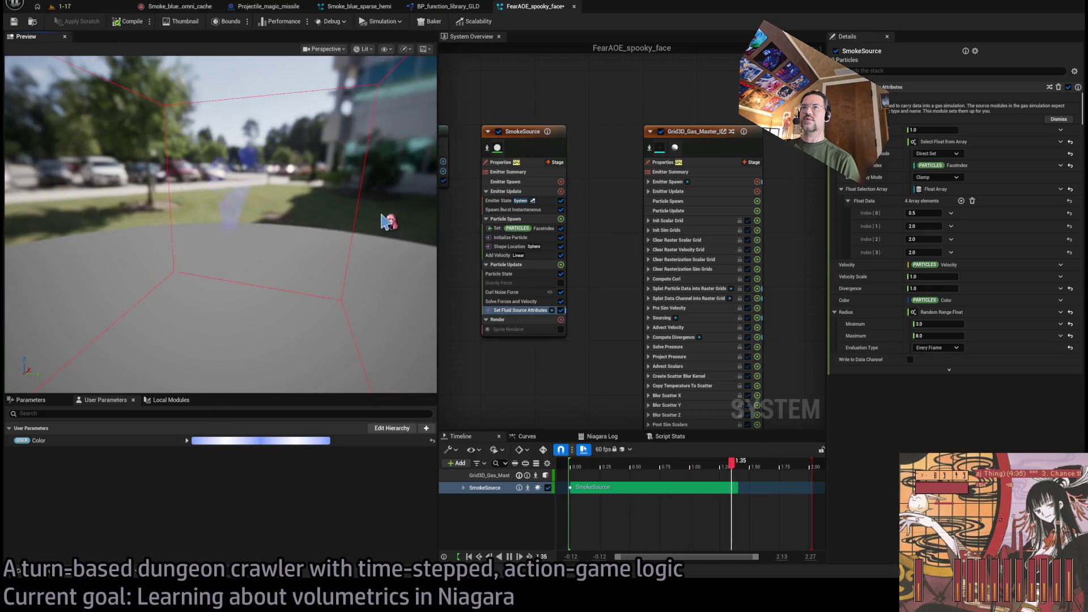
{"action": "mouse_move", "coordinate": [286, 223]}
{"action": "left_mouse_down"}
{"action": "mouse_move", "coordinate": [266, 210]}
{"action": "mouse_move", "coordinate": [272, 238]}
{"action": "mouse_move", "coordinate": [295, 224]}
{"action": "mouse_move", "coordinate": [221, 214]}
{"action": "left_mouse_up"}
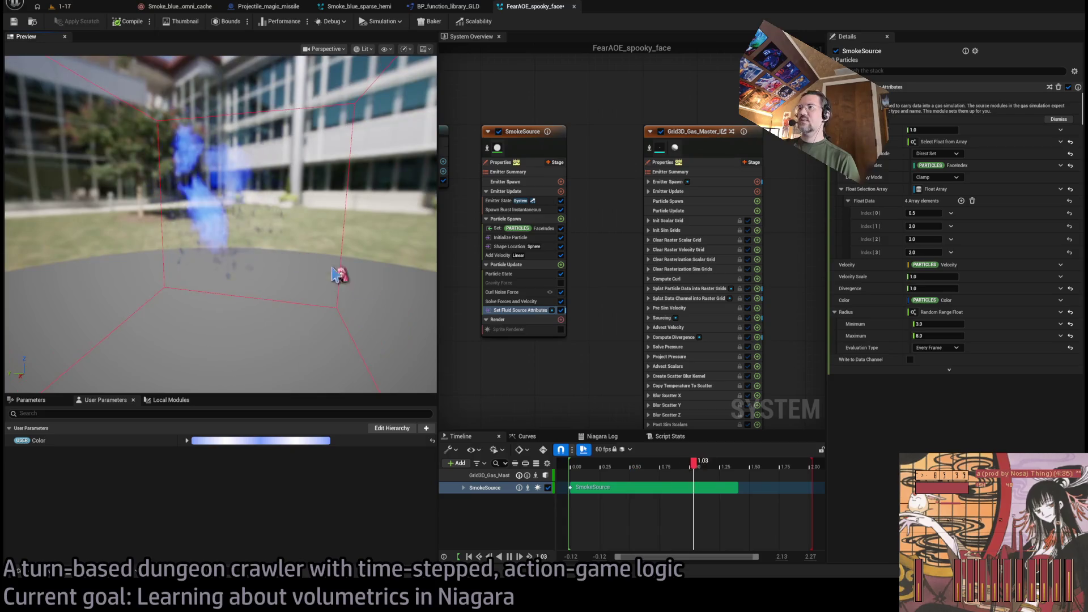
{"action": "left_click", "coordinate": [521, 311]}
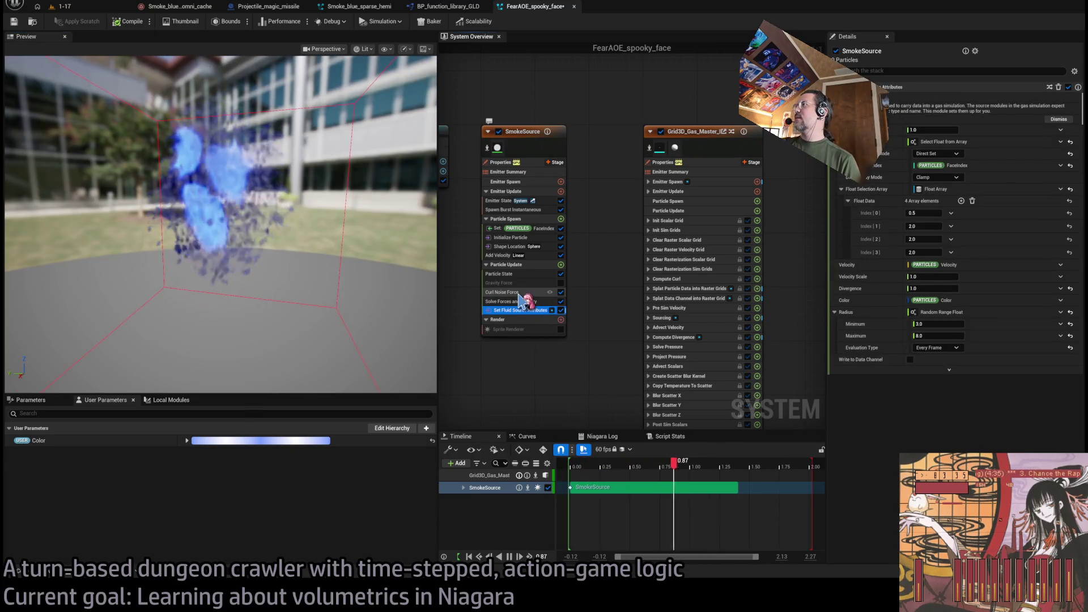
{"action": "left_click", "coordinate": [933, 130]}
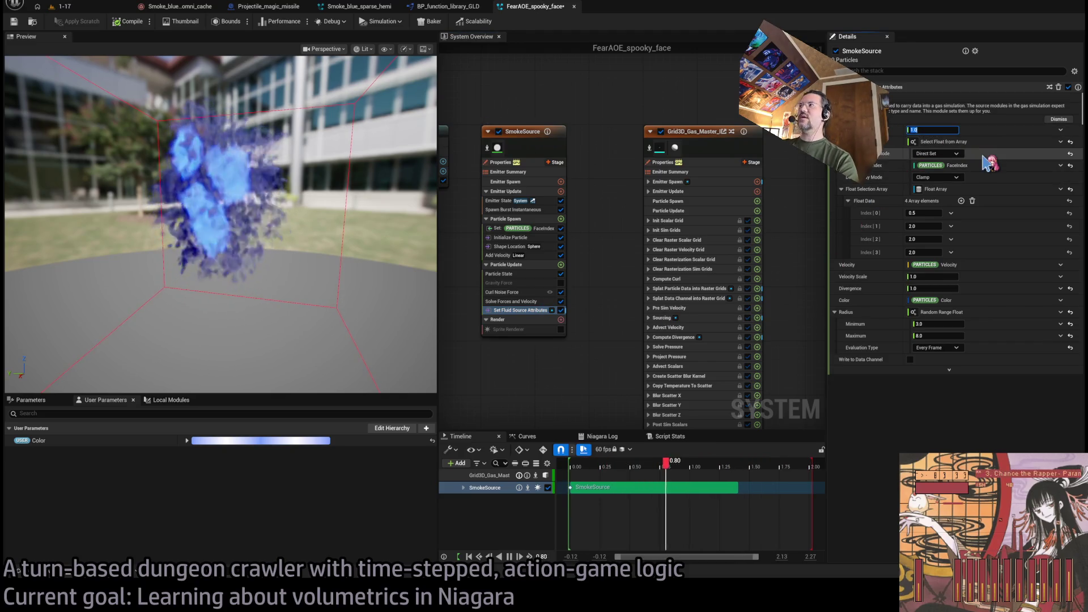
{"action": "mouse_move", "coordinate": [244, 227]}
{"action": "left_mouse_down"}
{"action": "mouse_move", "coordinate": [282, 235]}
{"action": "mouse_move", "coordinate": [266, 243]}
{"action": "mouse_move", "coordinate": [250, 215]}
{"action": "mouse_move", "coordinate": [266, 235]}
{"action": "mouse_move", "coordinate": [238, 244]}
{"action": "left_mouse_up"}
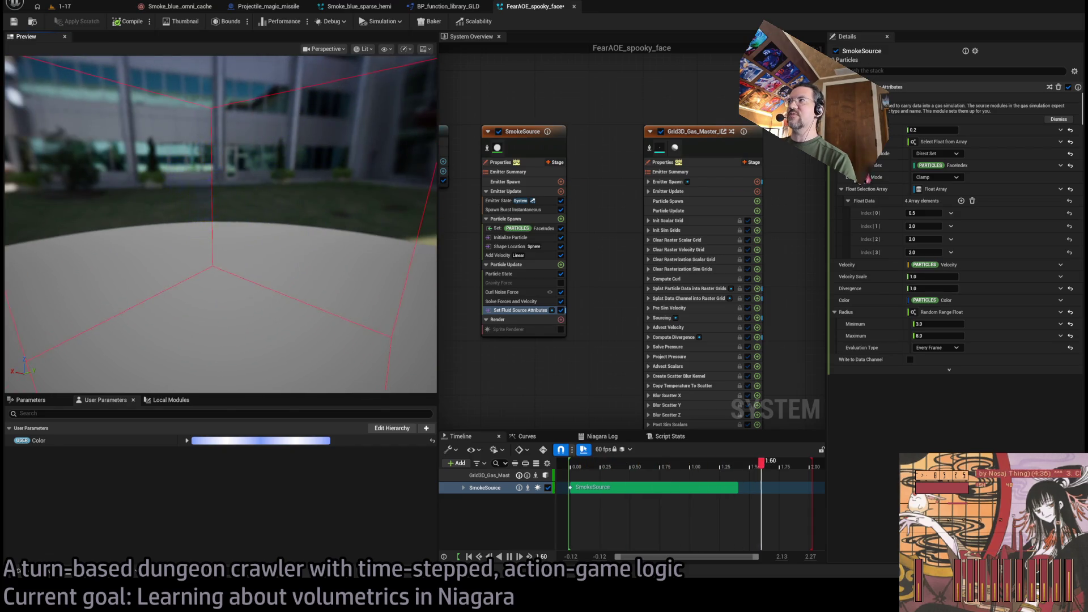
{"action": "left_click", "coordinate": [935, 130]}
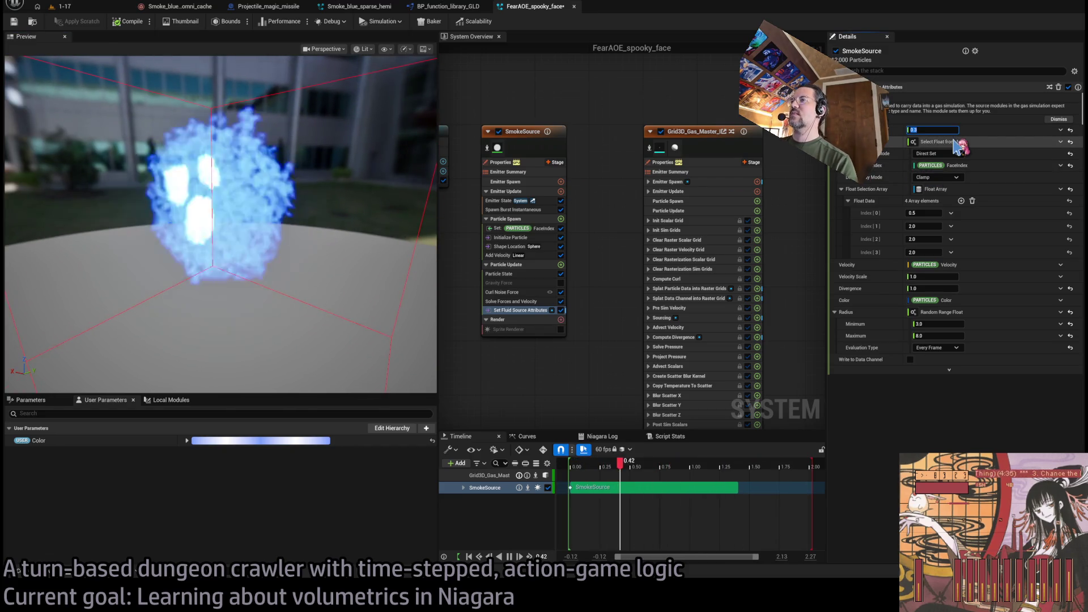
{"action": "key", "text": "Return"}
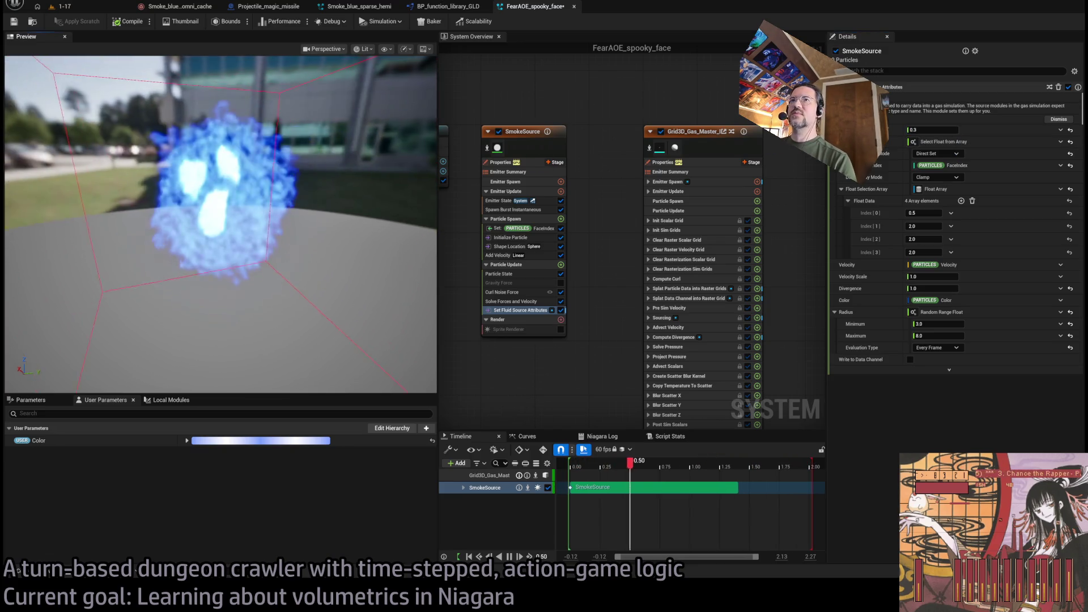
Show the Grid3D_Gas_Master emitter's settings and scroll through them
{"action": "left_click", "coordinate": [691, 168]}
{"action": "scroll", "coordinate": [986, 387], "scroll_direction": "down", "scroll_amount": 10}
{"action": "scroll", "coordinate": [989, 387], "scroll_direction": "down", "scroll_amount": 15}
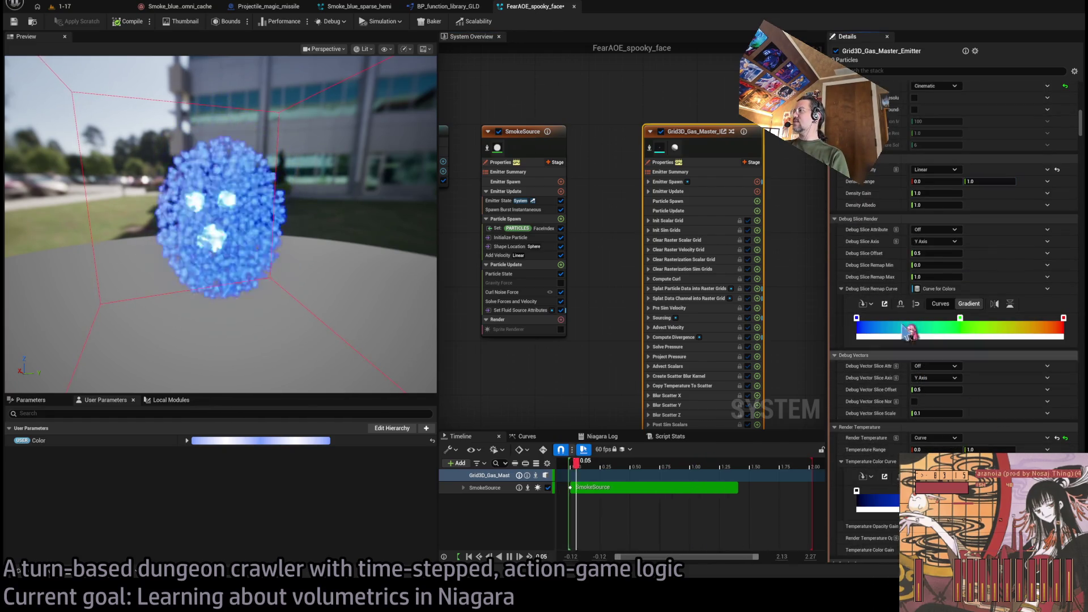
Collapse the Debug Slice Render and Debug Vectors sections
{"action": "left_click", "coordinate": [841, 289]}
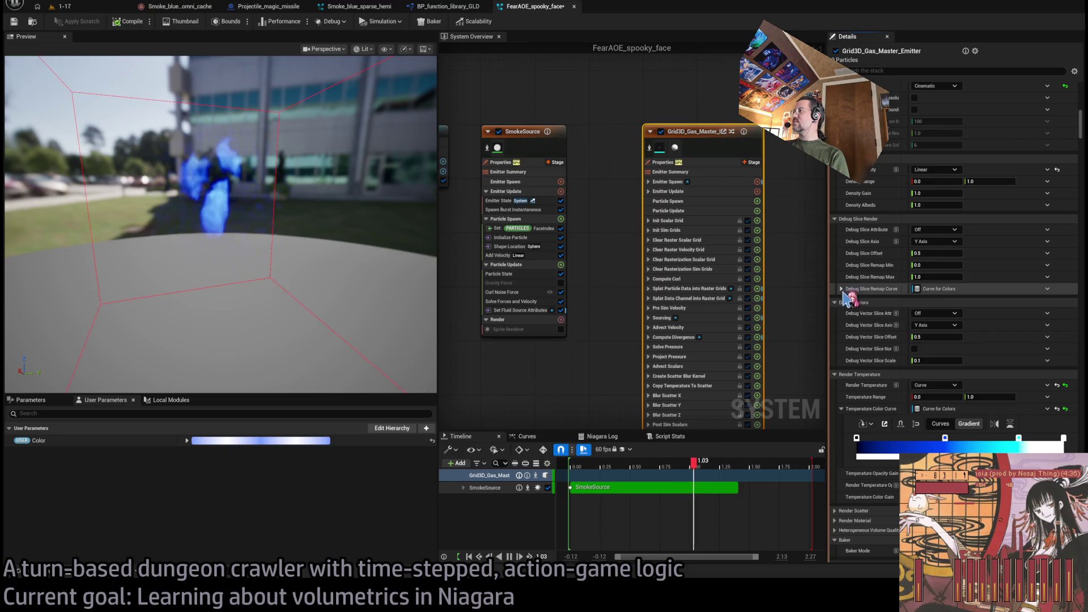
{"action": "left_click", "coordinate": [835, 218]}
{"action": "left_click", "coordinate": [836, 229]}
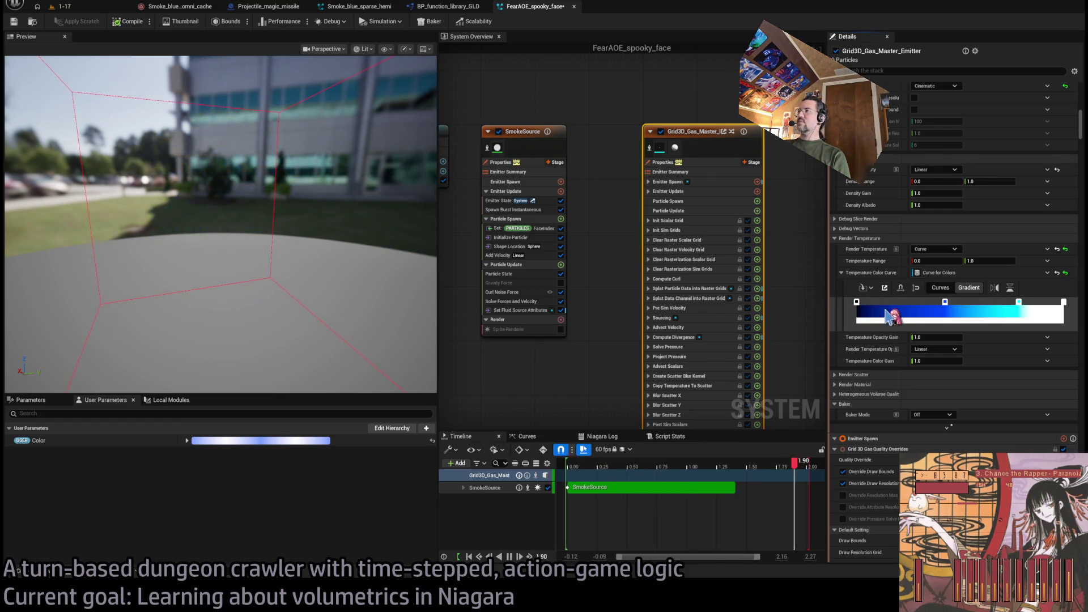
Rework the Temperature Color Curve stops to run black, dark navy, blue, then white
{"action": "left_click_drag", "start_coordinate": [907, 304], "coordinate": [893, 304]}
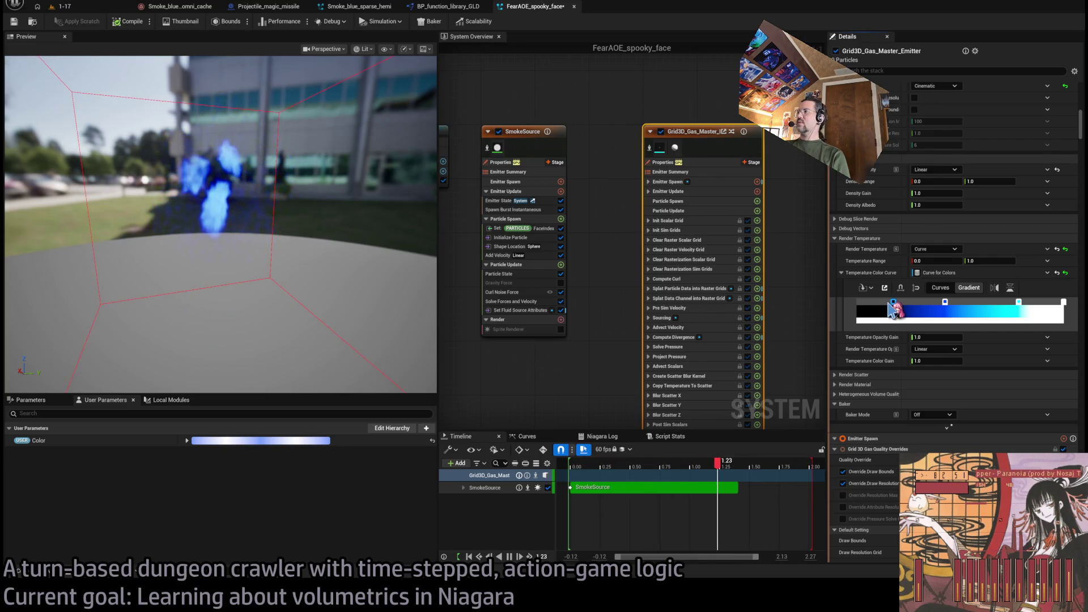
{"action": "left_click_drag", "start_coordinate": [941, 302], "coordinate": [986, 304]}
{"action": "mouse_move", "coordinate": [900, 304]}
{"action": "left_mouse_down"}
{"action": "mouse_move", "coordinate": [840, 311]}
{"action": "mouse_move", "coordinate": [931, 309]}
{"action": "left_mouse_up"}
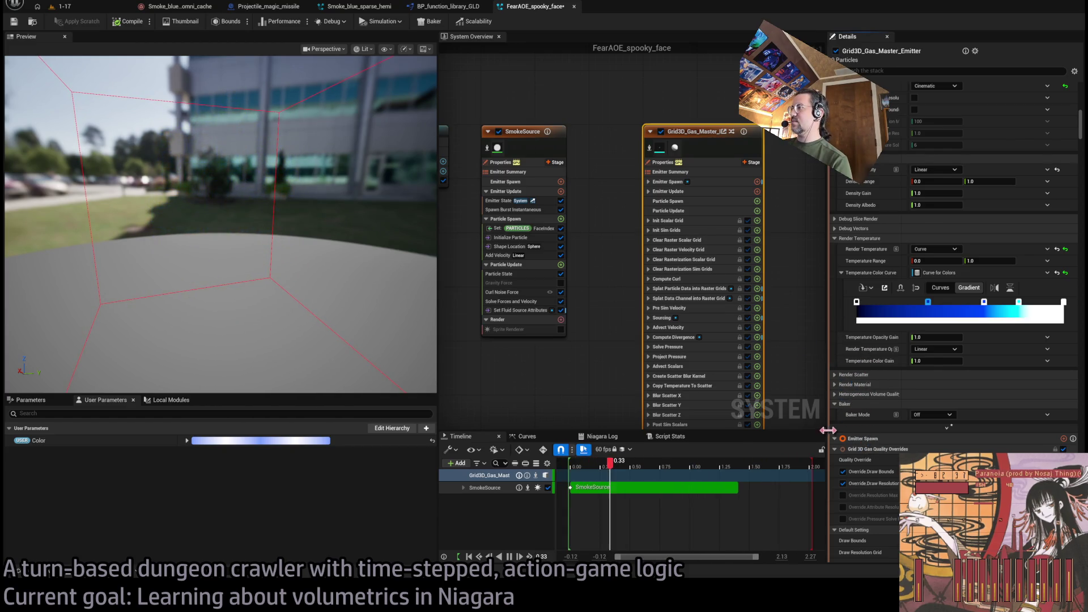
{"action": "key", "text": "ctrl+z"}
{"action": "key", "text": "ctrl+z"}
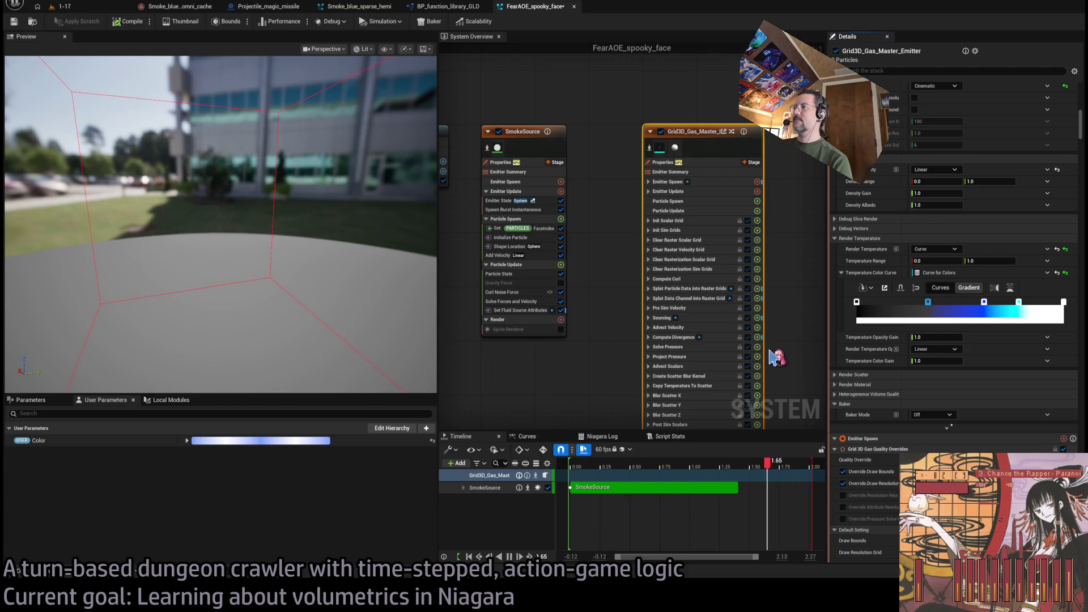
{"action": "key", "text": "ctrl+z"}
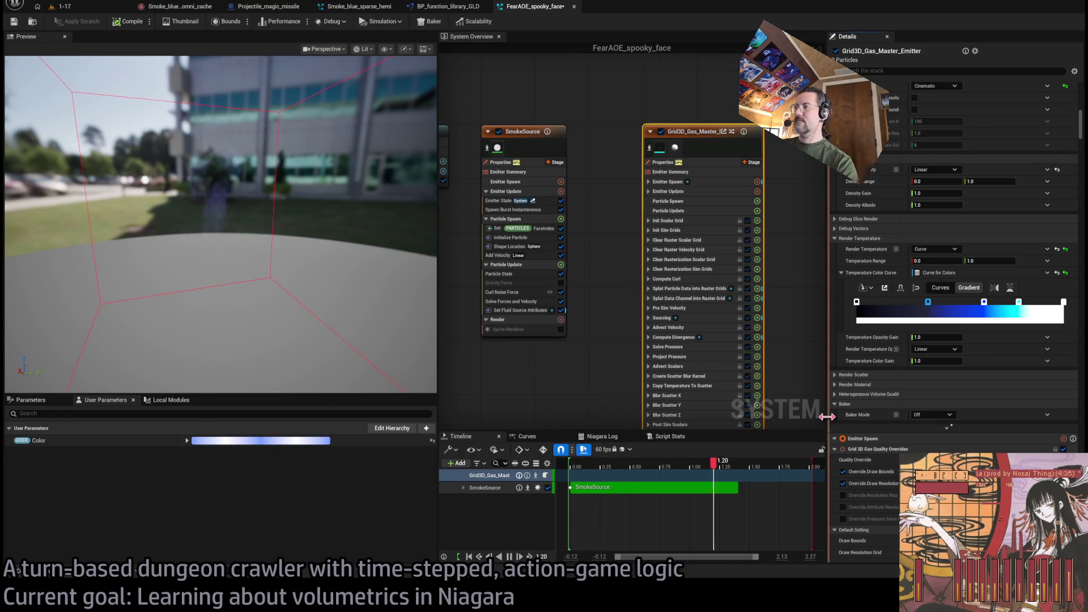
{"action": "key", "text": "ctrl+z"}
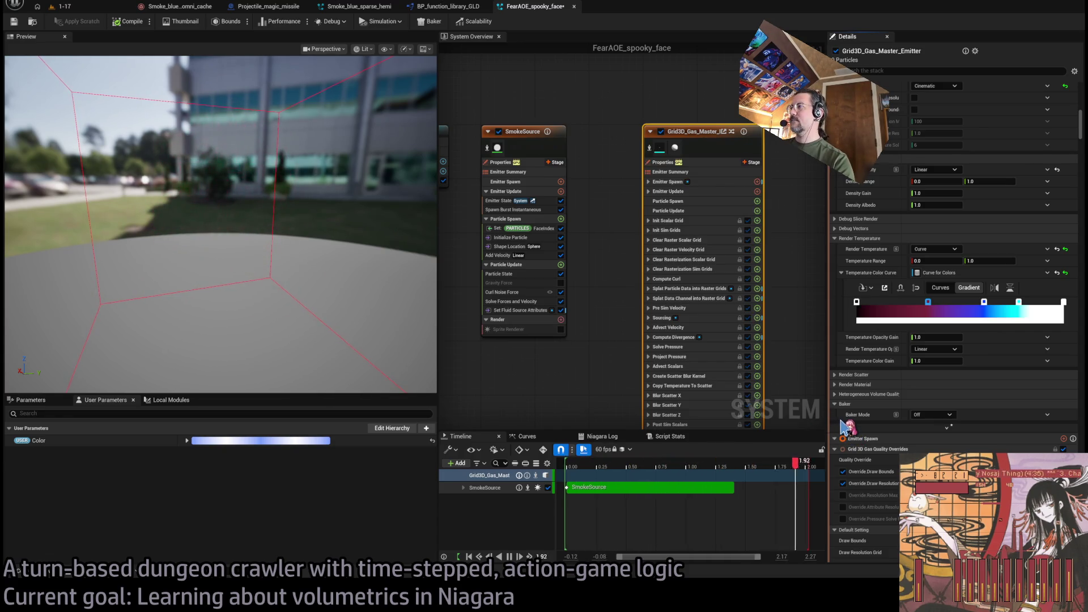
{"action": "key", "text": "ctrl+y"}
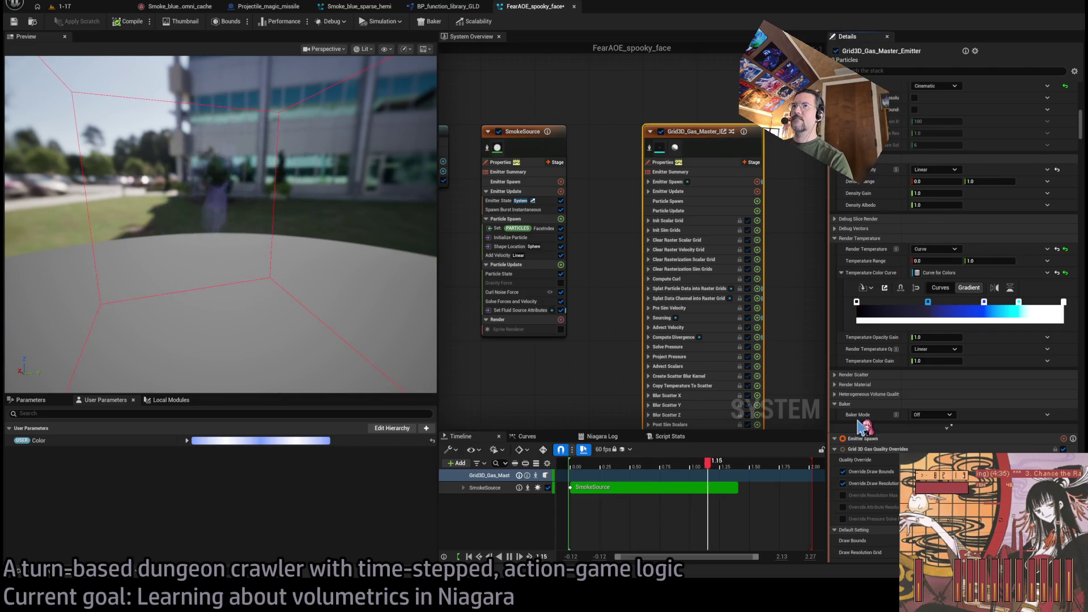
{"action": "mouse_move", "coordinate": [316, 293]}
{"action": "left_mouse_down"}
{"action": "mouse_move", "coordinate": [227, 290]}
{"action": "mouse_move", "coordinate": [306, 287]}
{"action": "left_mouse_up"}
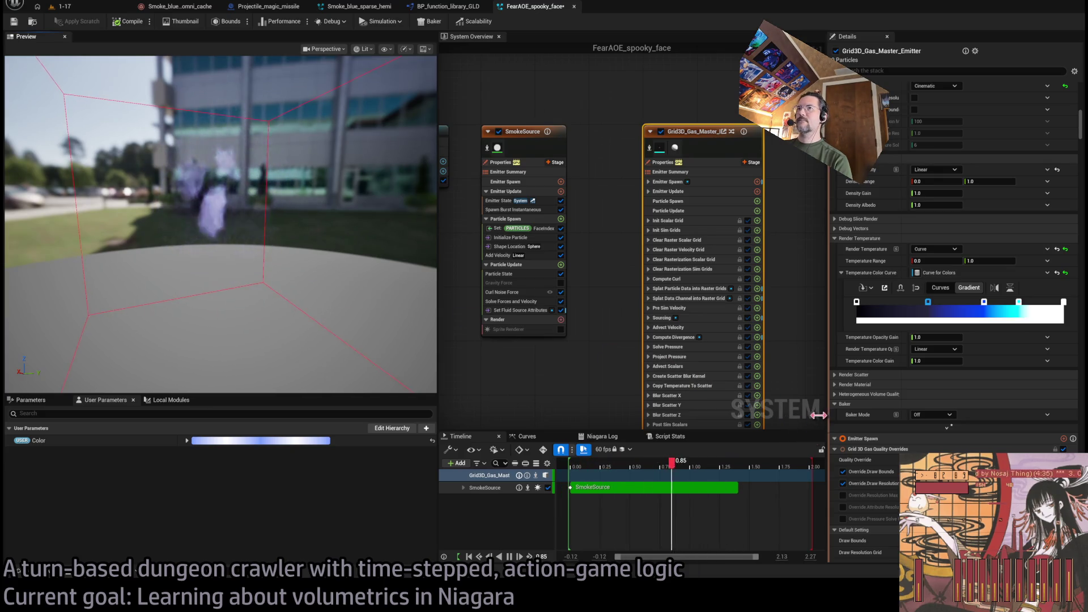
{"action": "left_click_drag", "start_coordinate": [356, 322], "coordinate": [344, 321]}
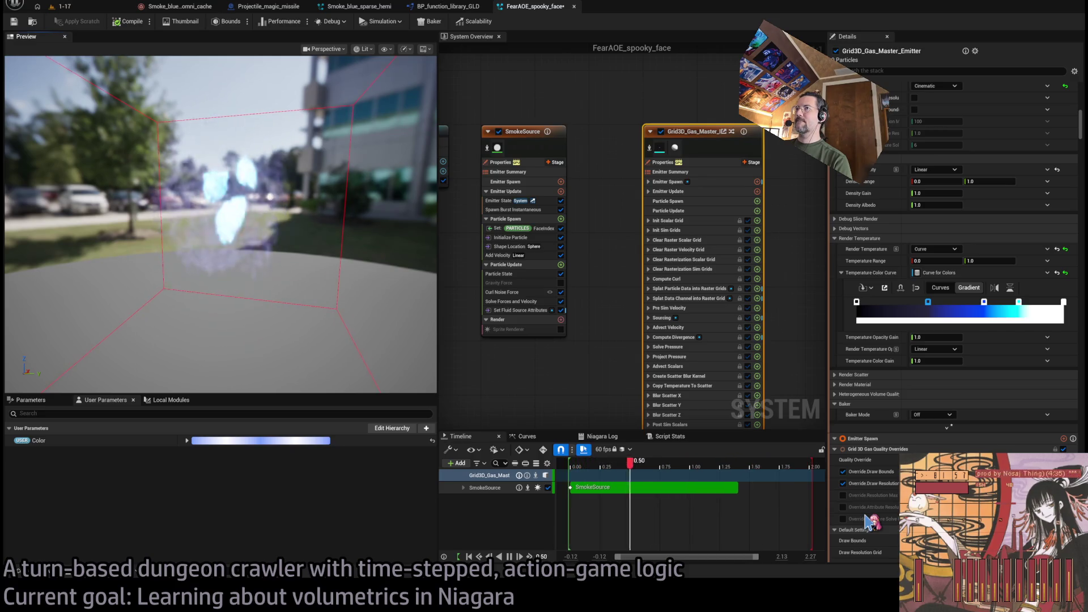
{"action": "mouse_move", "coordinate": [221, 227]}
{"action": "left_mouse_down"}
{"action": "mouse_move", "coordinate": [317, 238]}
{"action": "mouse_move", "coordinate": [292, 309]}
{"action": "left_mouse_up"}
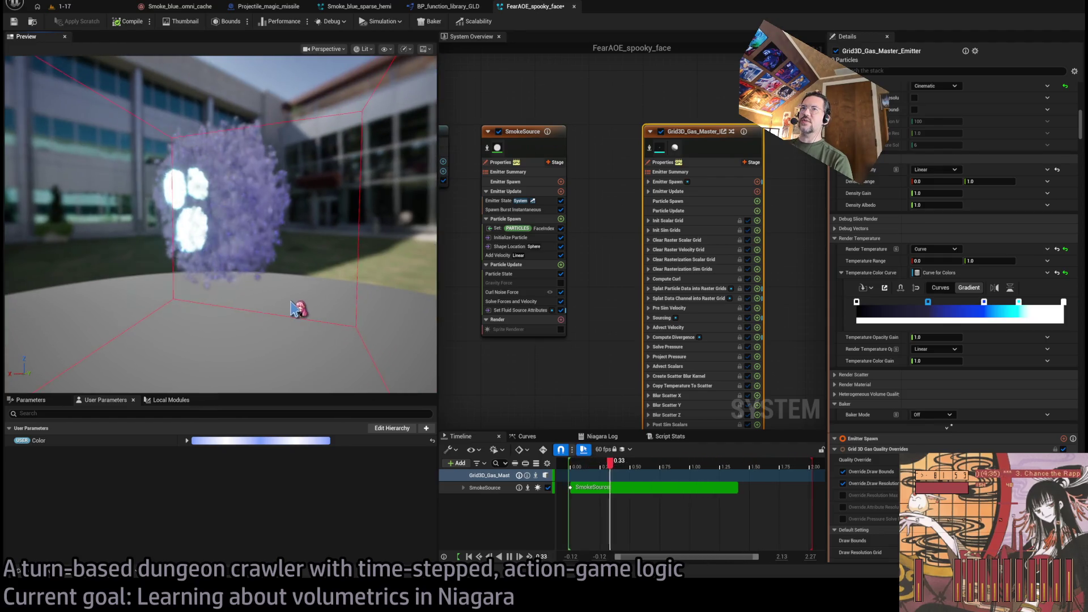
{"action": "mouse_move", "coordinate": [431, 312]}
{"action": "left_mouse_down"}
{"action": "mouse_move", "coordinate": [284, 255]}
{"action": "mouse_move", "coordinate": [255, 198]}
{"action": "mouse_move", "coordinate": [338, 295]}
{"action": "left_mouse_up"}
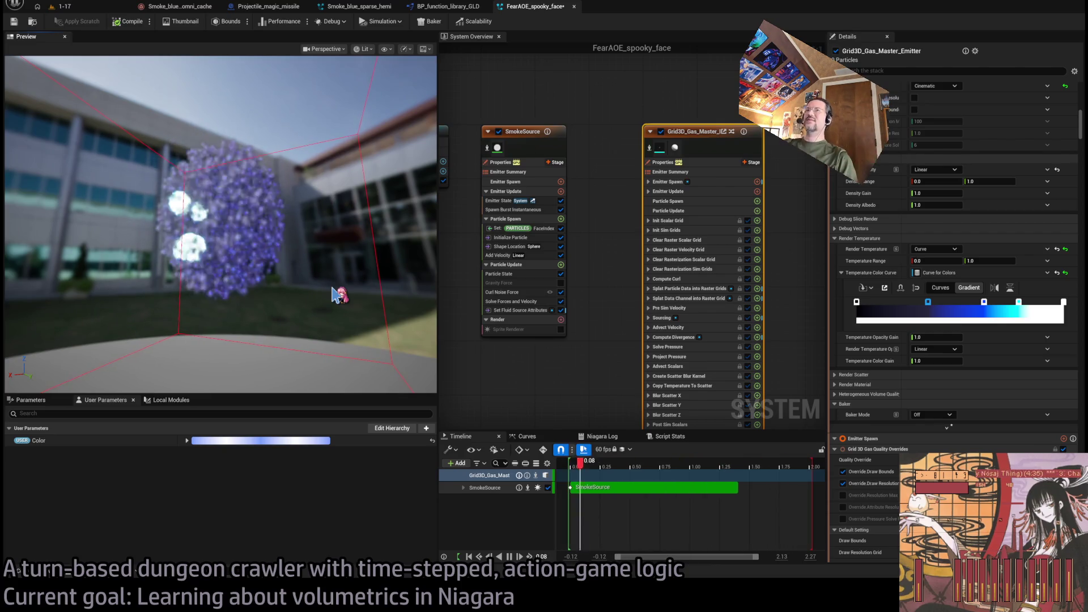
{"action": "mouse_move", "coordinate": [338, 295]}
{"action": "left_mouse_down"}
{"action": "mouse_move", "coordinate": [303, 268]}
{"action": "mouse_move", "coordinate": [159, 241]}
{"action": "left_mouse_up"}
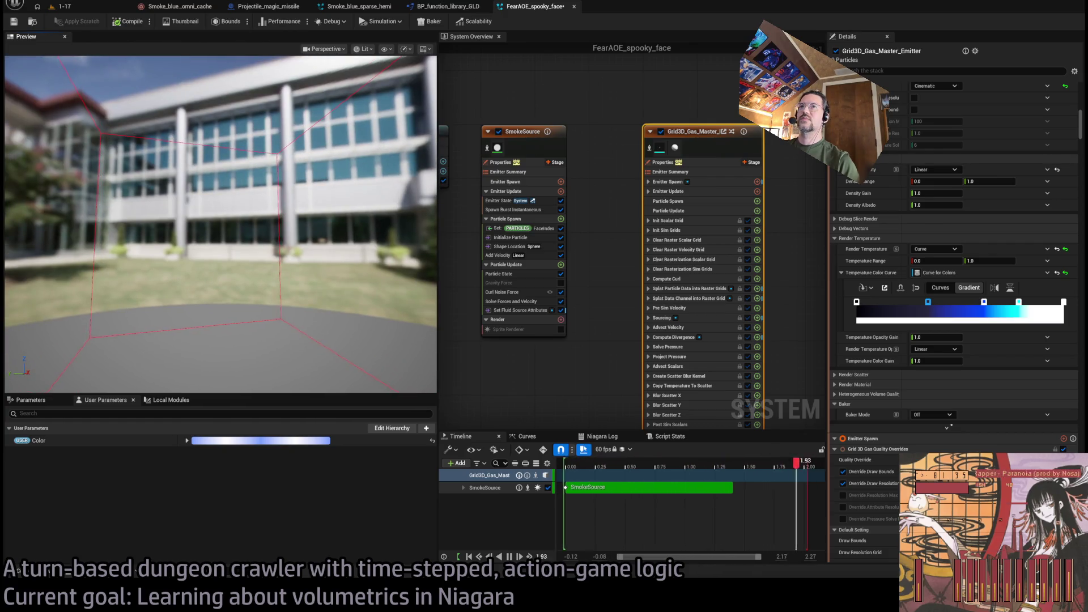
{"action": "mouse_move", "coordinate": [294, 317]}
{"action": "left_mouse_down"}
{"action": "mouse_move", "coordinate": [275, 299]}
{"action": "mouse_move", "coordinate": [355, 270]}
{"action": "mouse_move", "coordinate": [259, 271]}
{"action": "mouse_move", "coordinate": [271, 274]}
{"action": "left_mouse_up"}
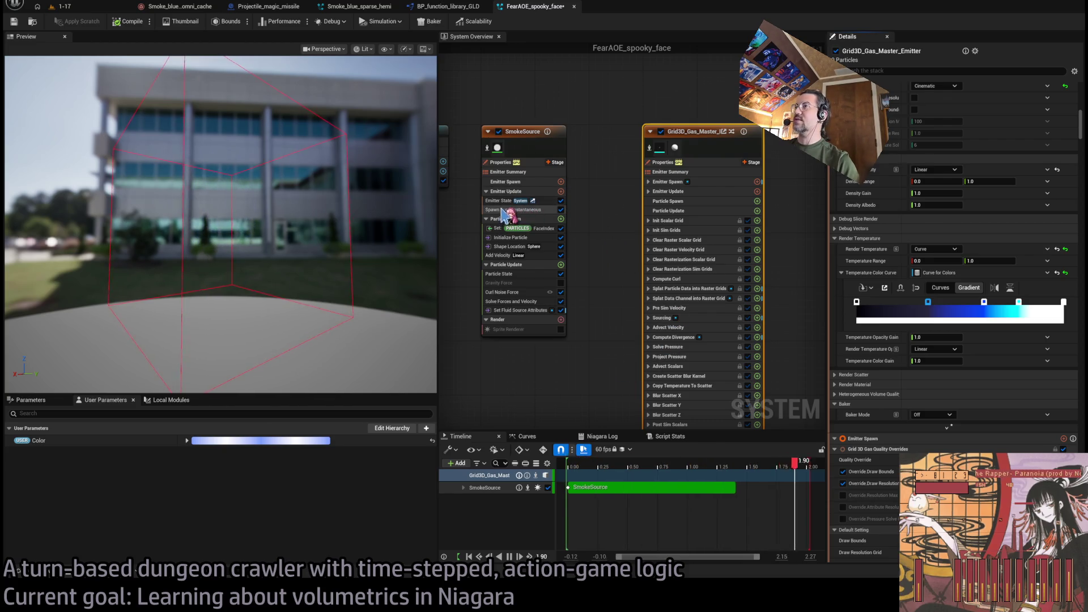
Make SmokeSource Initialize Particle's first value a Random range of 0.25 to 0.6
{"action": "left_click", "coordinate": [530, 228]}
{"action": "left_click", "coordinate": [541, 238]}
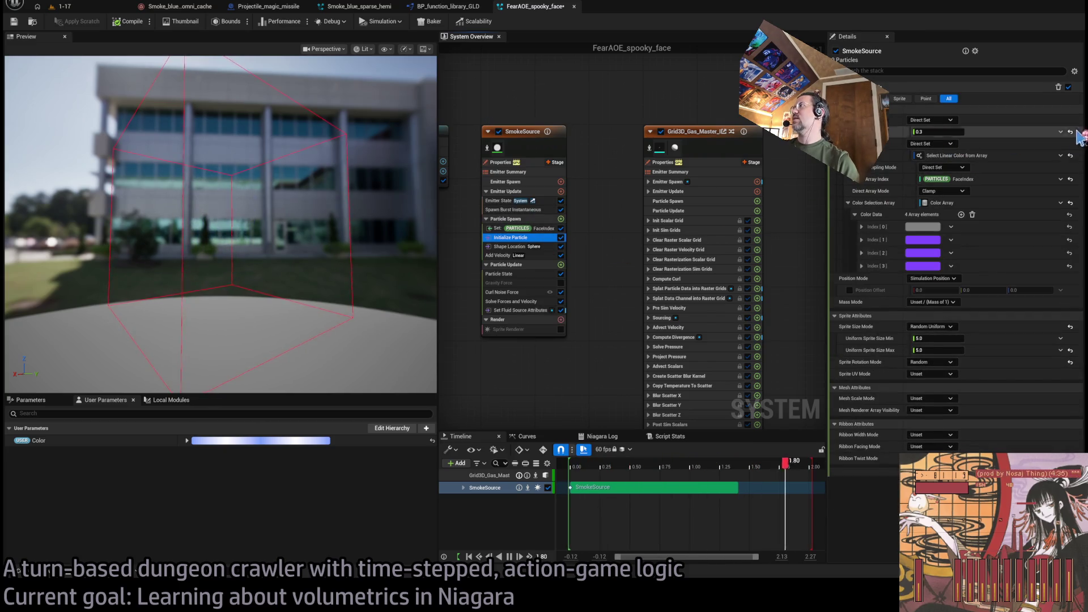
{"action": "left_click", "coordinate": [951, 119]}
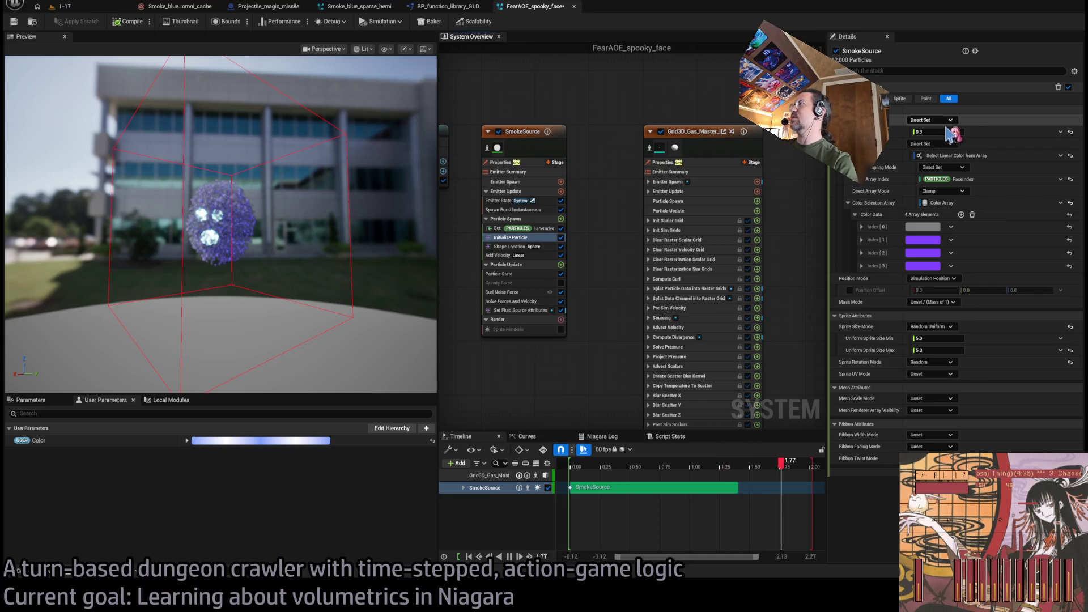
{"action": "left_click", "coordinate": [930, 142]}
{"action": "left_click", "coordinate": [964, 131]}
{"action": "key", "text": "BackSpace"}
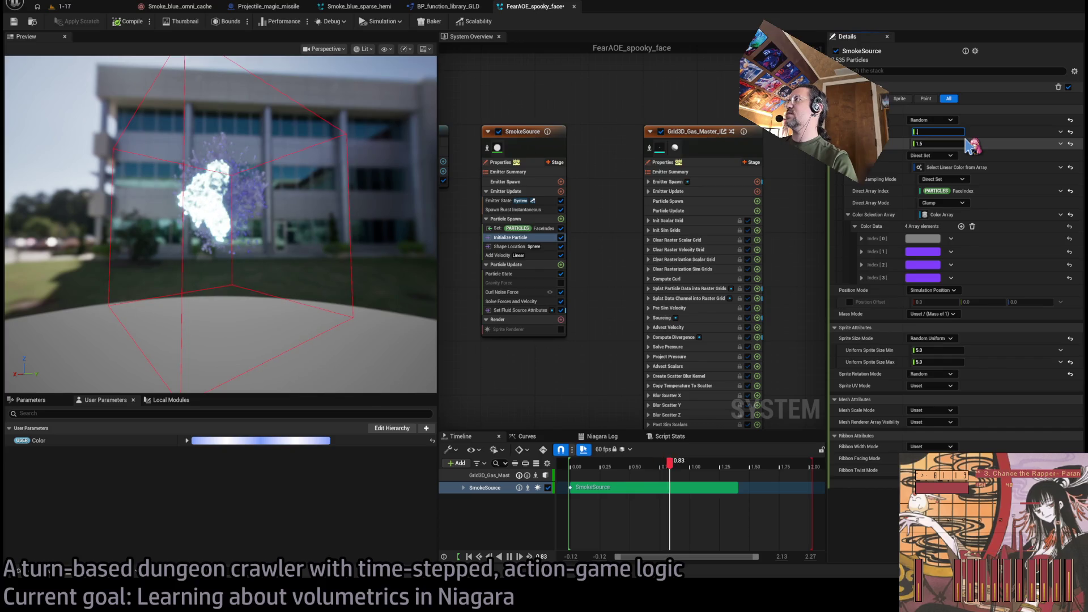
{"action": "type", "text": "25"}
{"action": "key", "text": "Tab"}
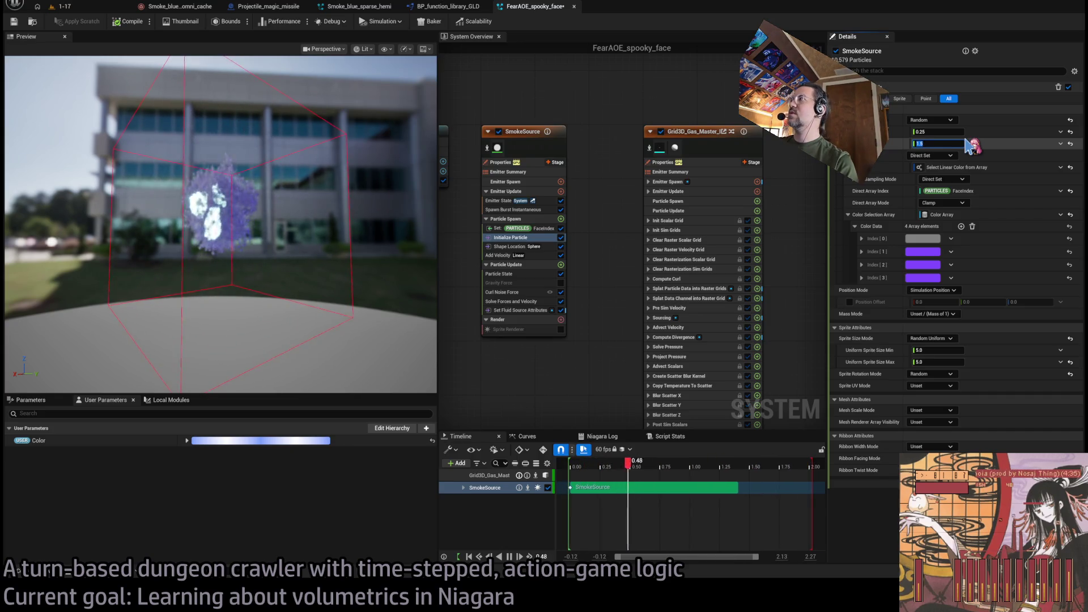
{"action": "type", "text": "0.3"}
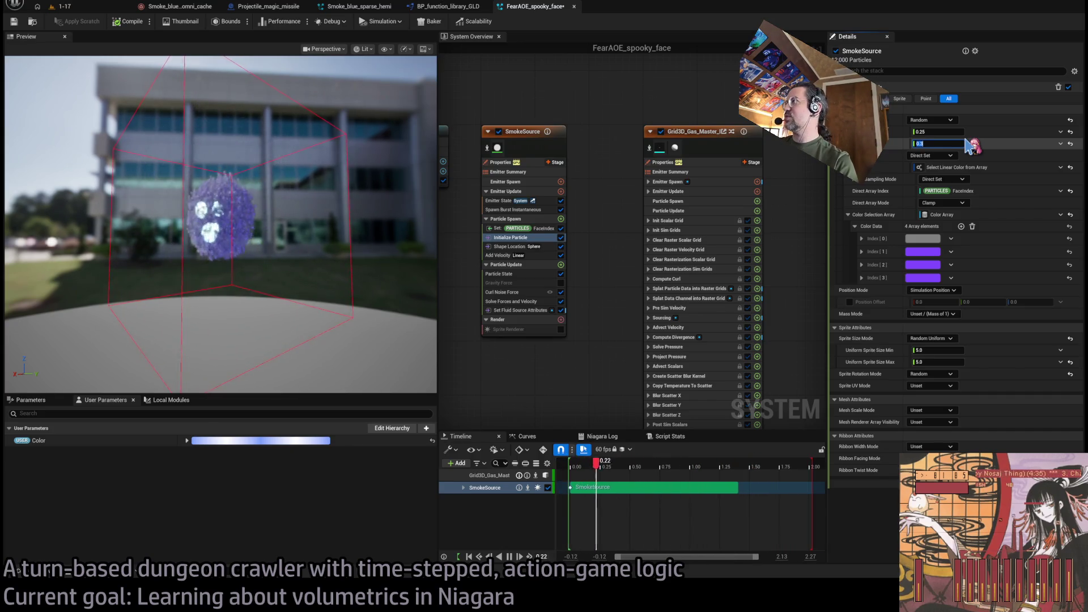
{"action": "type", "text": ".5"}
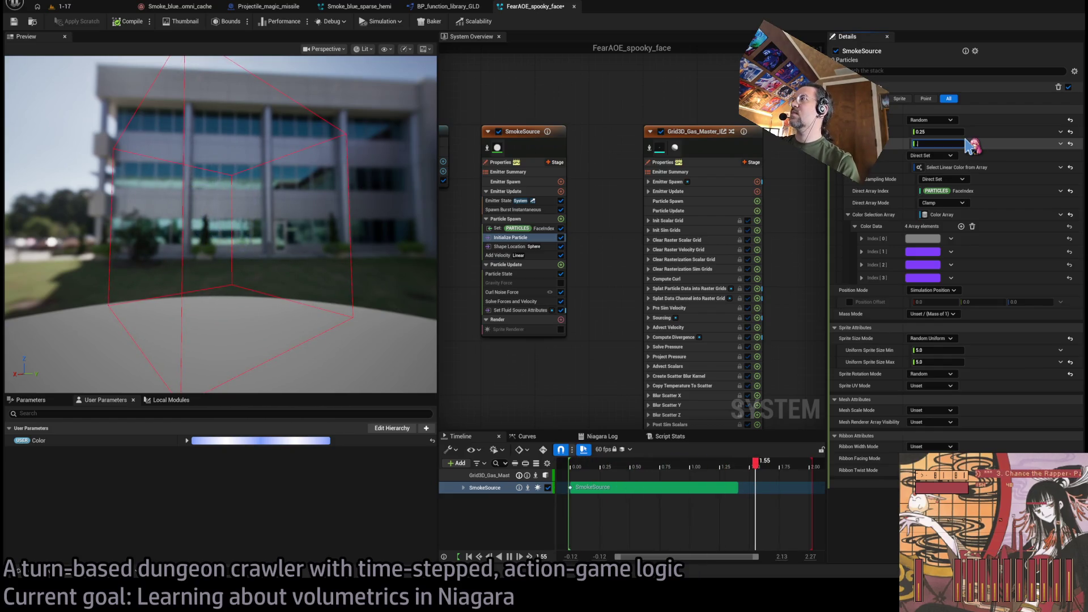
Revert that value to Direct Set with its default value
{"action": "left_click_drag", "start_coordinate": [408, 177], "coordinate": [356, 184]}
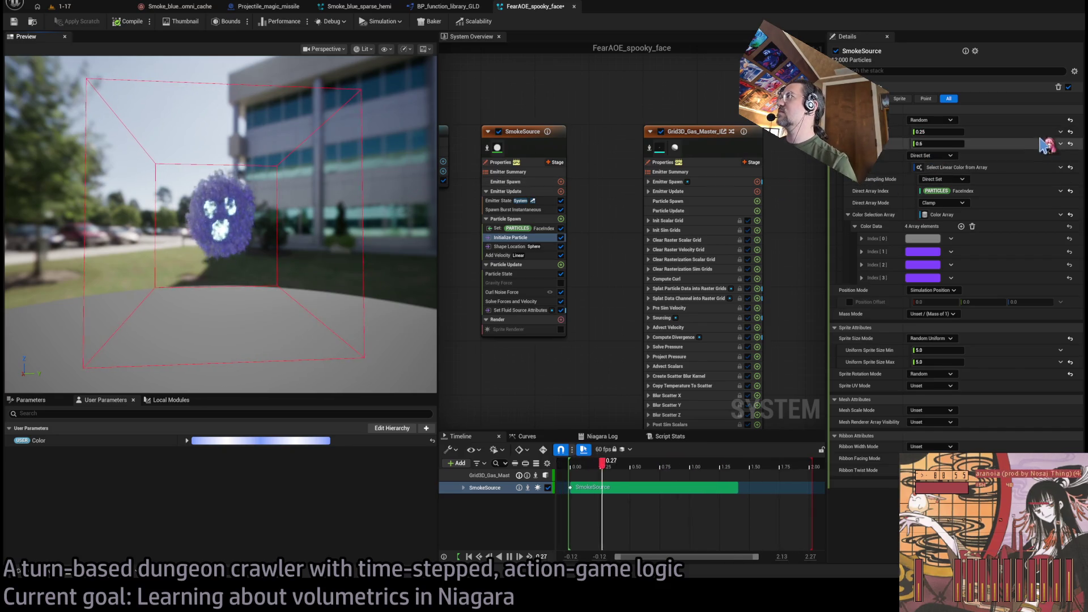
{"action": "left_click", "coordinate": [1070, 120]}
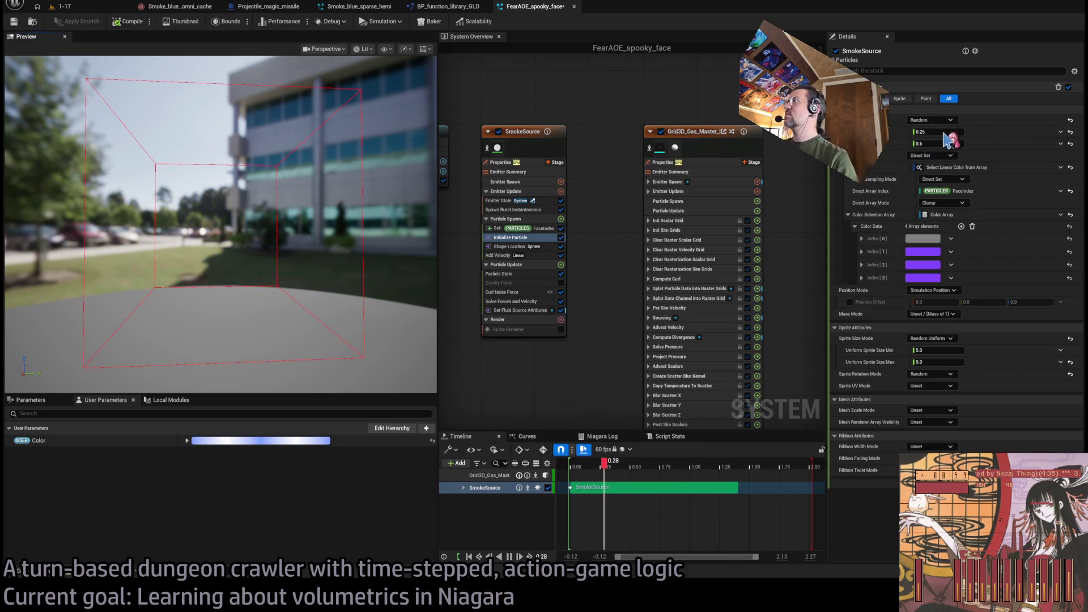
{"action": "left_click", "coordinate": [1070, 132]}
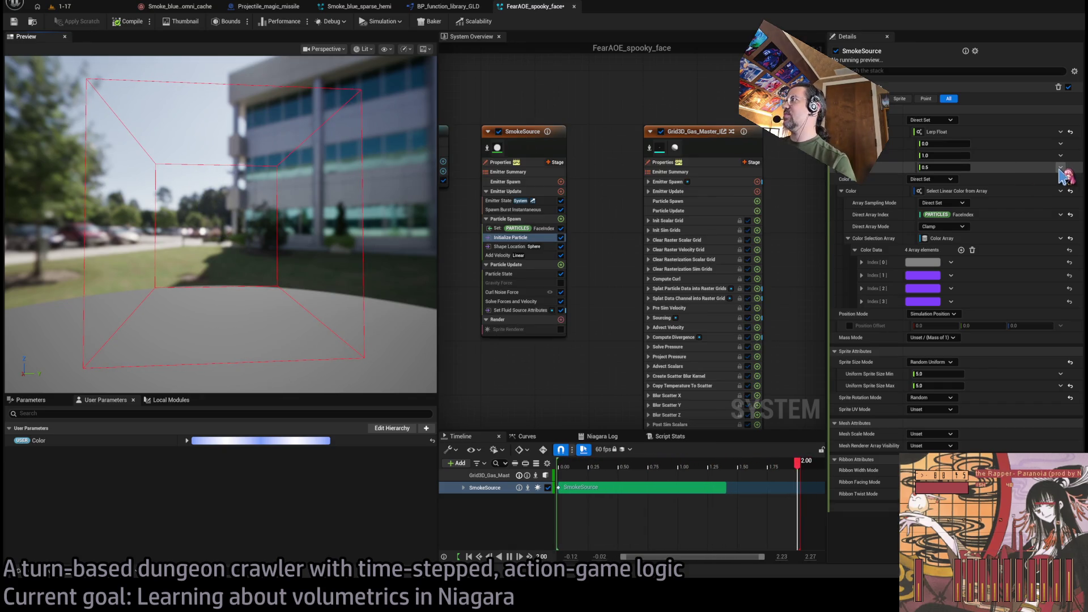
Drive the Lerp Float alpha with a Power 4.0 function and edit its A and B values
{"action": "left_click", "coordinate": [1060, 167]}
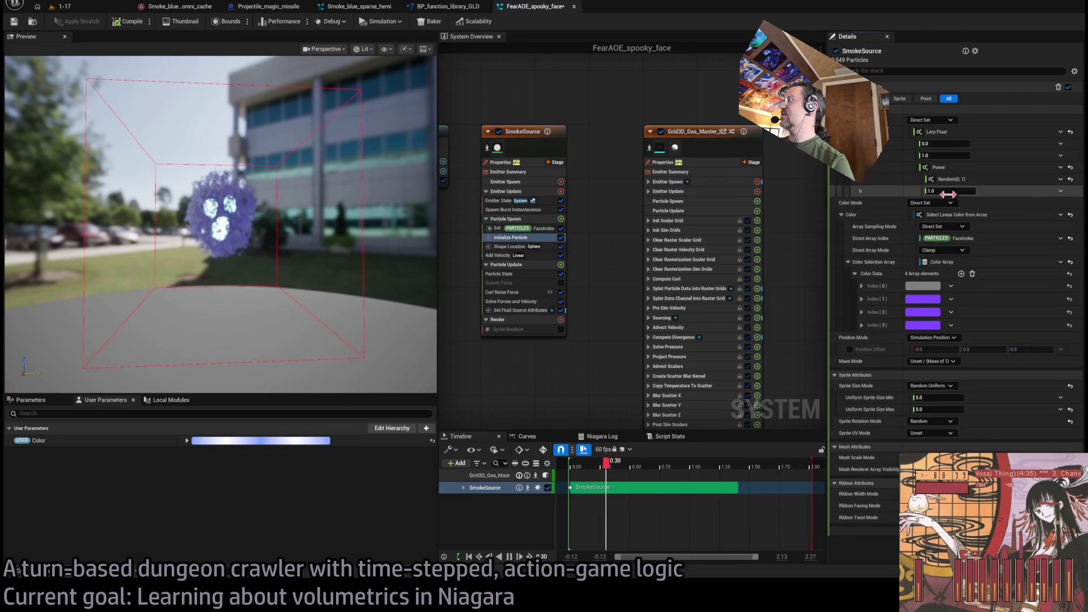
{"action": "left_click", "coordinate": [948, 192]}
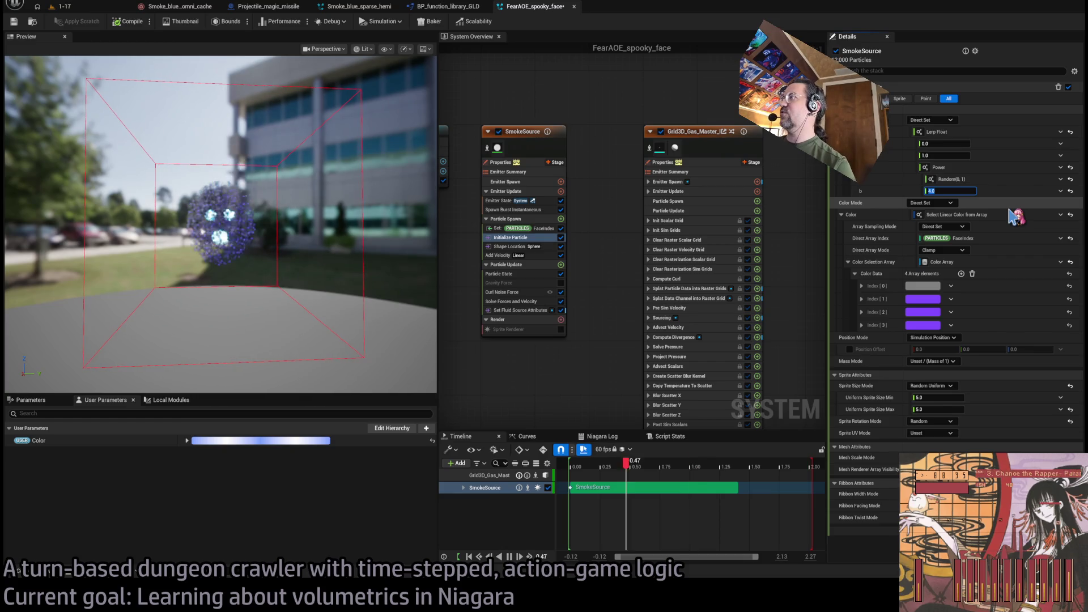
{"action": "left_click", "coordinate": [951, 144]}
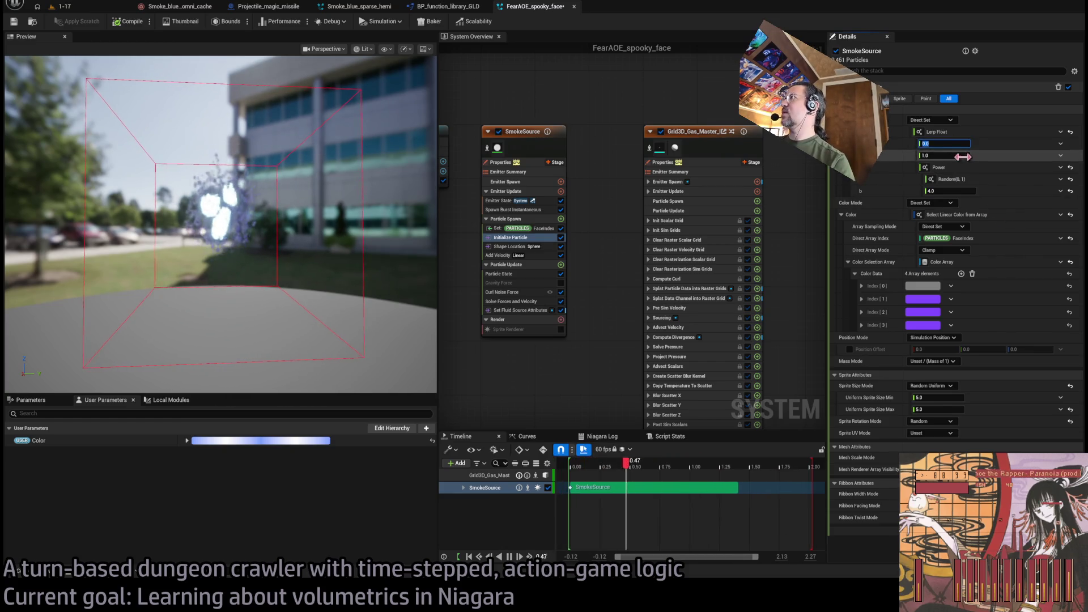
{"action": "key", "text": "BackSpace"}
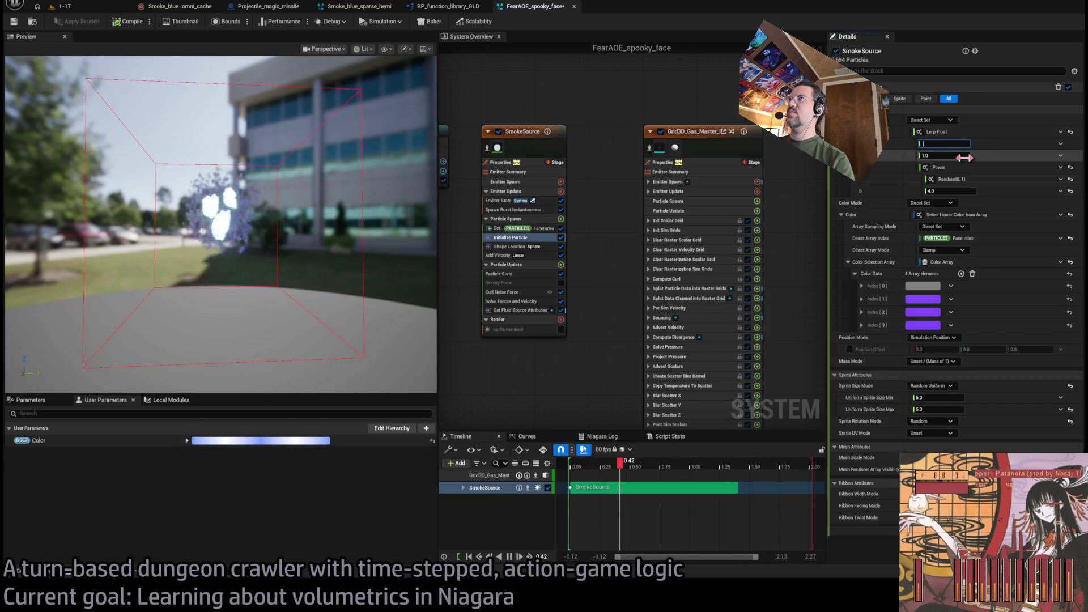
{"action": "type", "text": "0.1"}
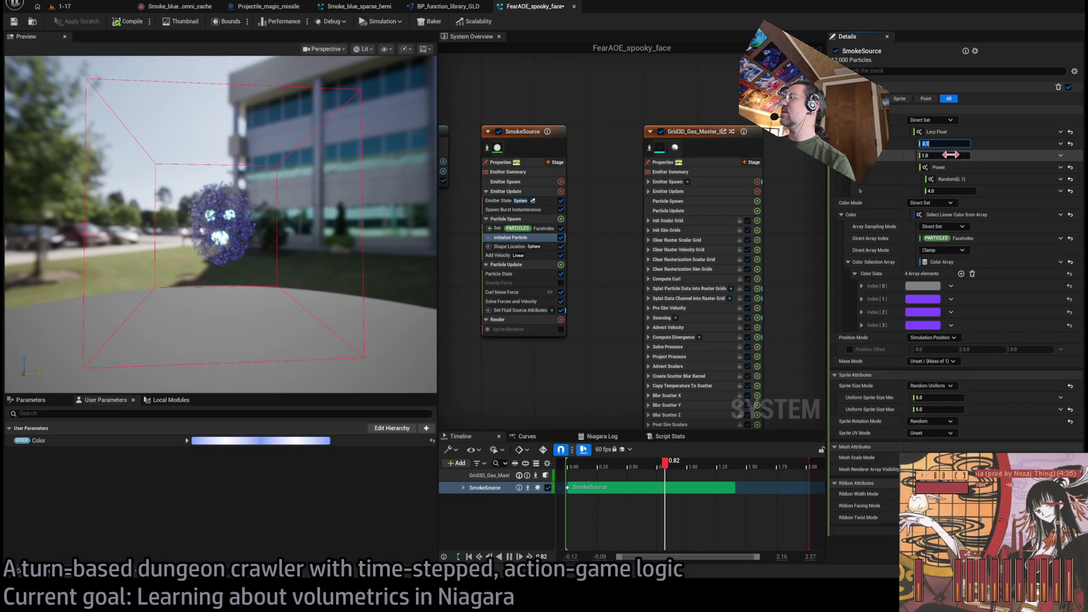
{"action": "left_click", "coordinate": [951, 154]}
{"action": "type", "text": ".6"}
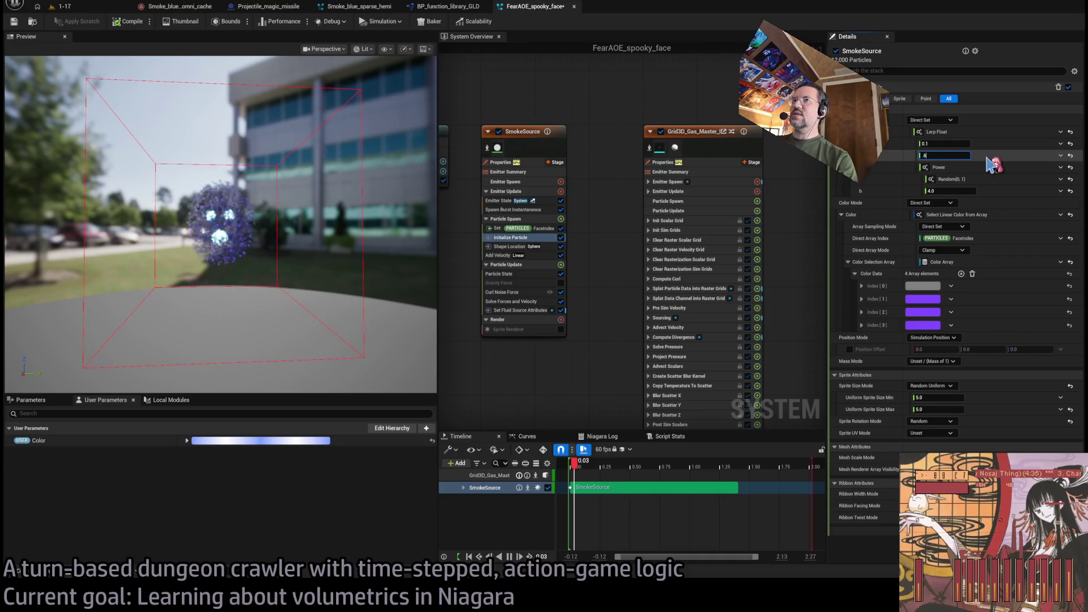
{"action": "key", "text": "Return"}
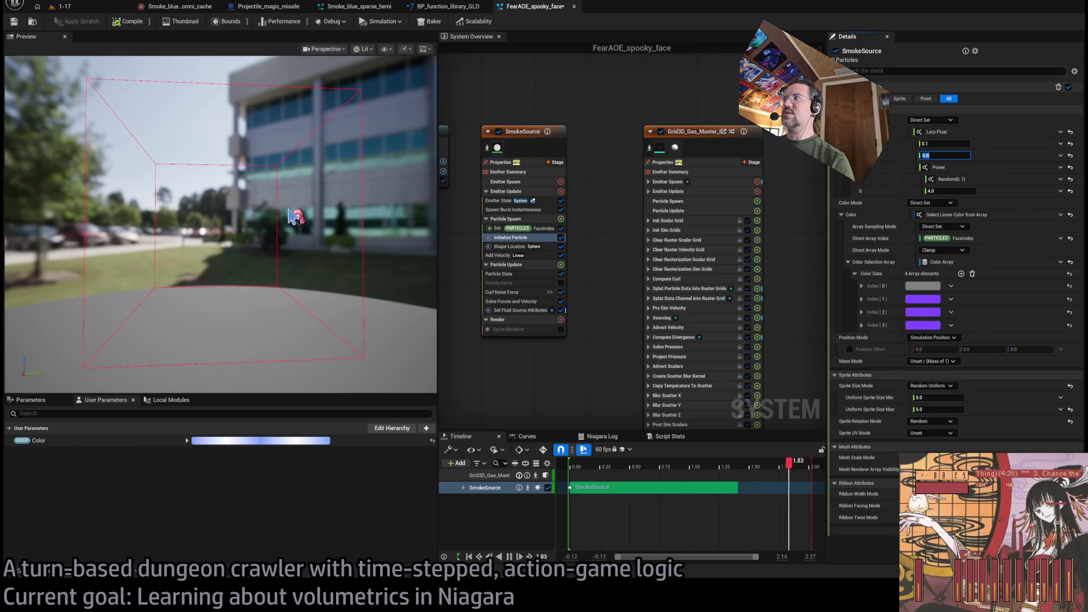
{"action": "left_click_drag", "start_coordinate": [291, 207], "coordinate": [292, 189]}
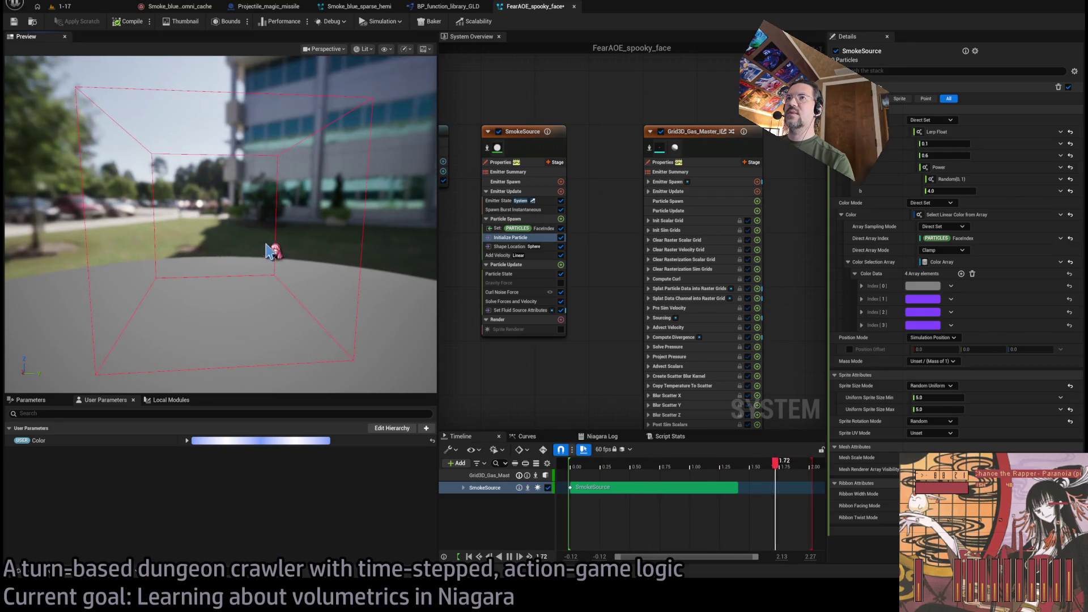
Finalize the Lerp Float range at 0.2 to 0.8 and check the face
{"action": "left_click", "coordinate": [946, 144]}
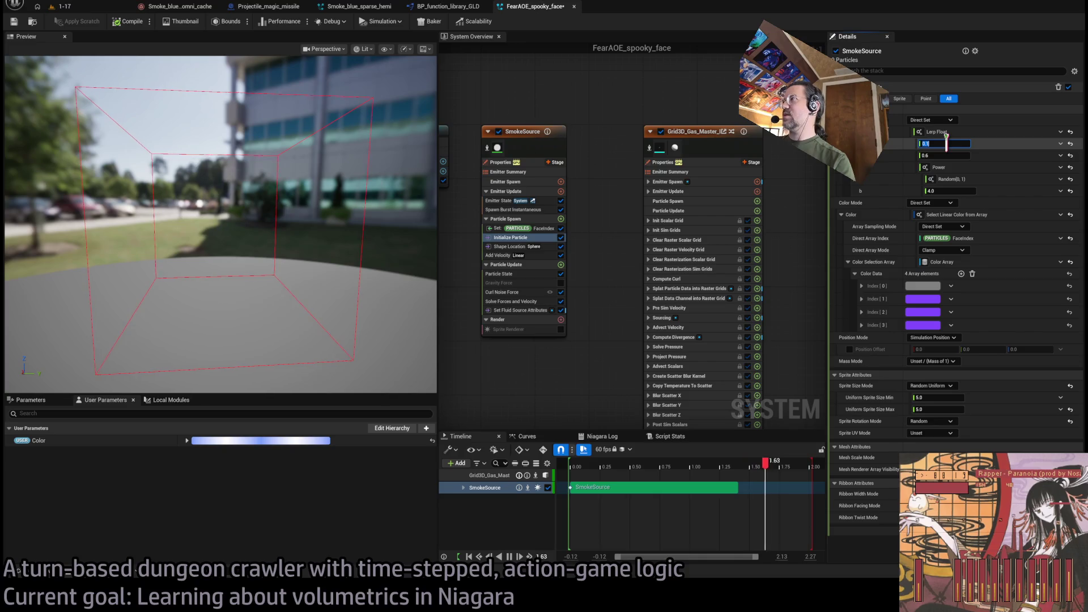
{"action": "type", "text": "0.20.8"}
{"action": "key", "text": "Return"}
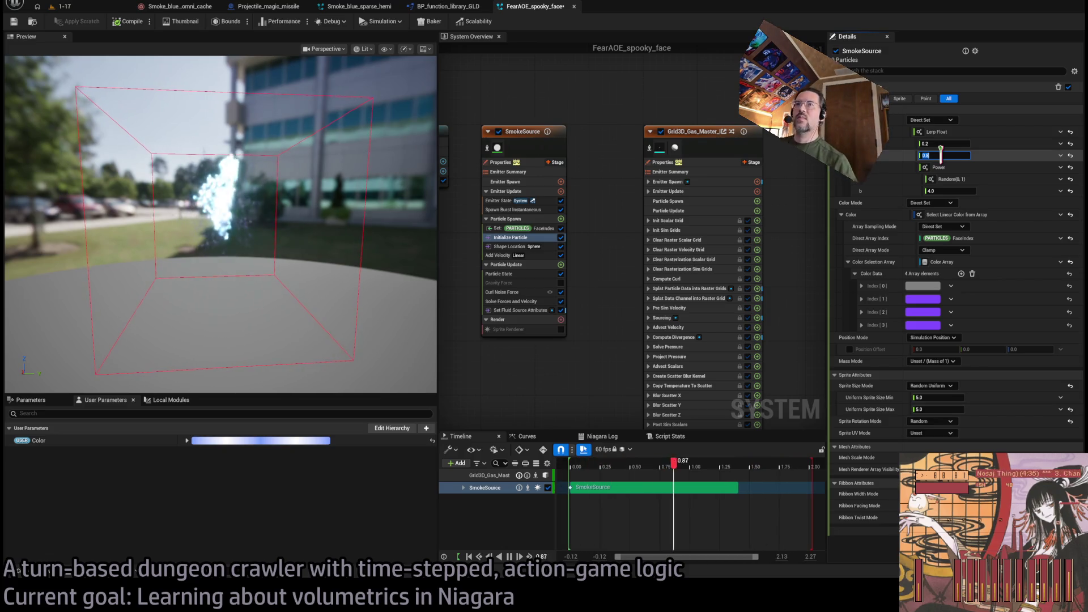
{"action": "key", "text": "Return"}
{"action": "mouse_move", "coordinate": [261, 226]}
{"action": "left_mouse_down"}
{"action": "mouse_move", "coordinate": [233, 241]}
{"action": "mouse_move", "coordinate": [333, 214]}
{"action": "left_mouse_up"}
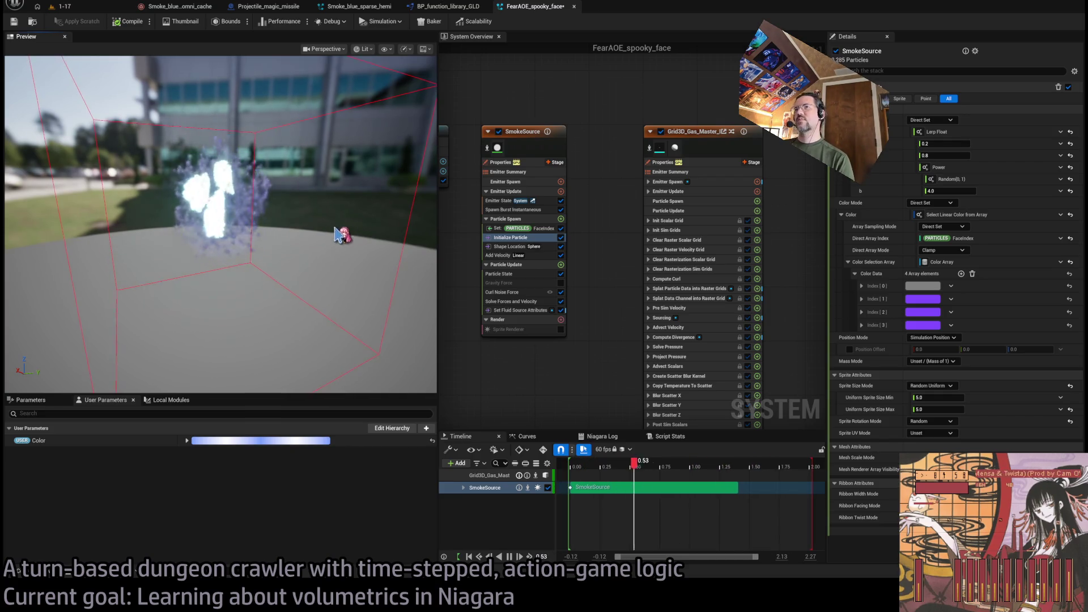
{"action": "mouse_move", "coordinate": [295, 227]}
{"action": "left_mouse_down"}
{"action": "mouse_move", "coordinate": [306, 233]}
{"action": "mouse_move", "coordinate": [260, 255]}
{"action": "mouse_move", "coordinate": [306, 266]}
{"action": "mouse_move", "coordinate": [287, 267]}
{"action": "left_mouse_up"}
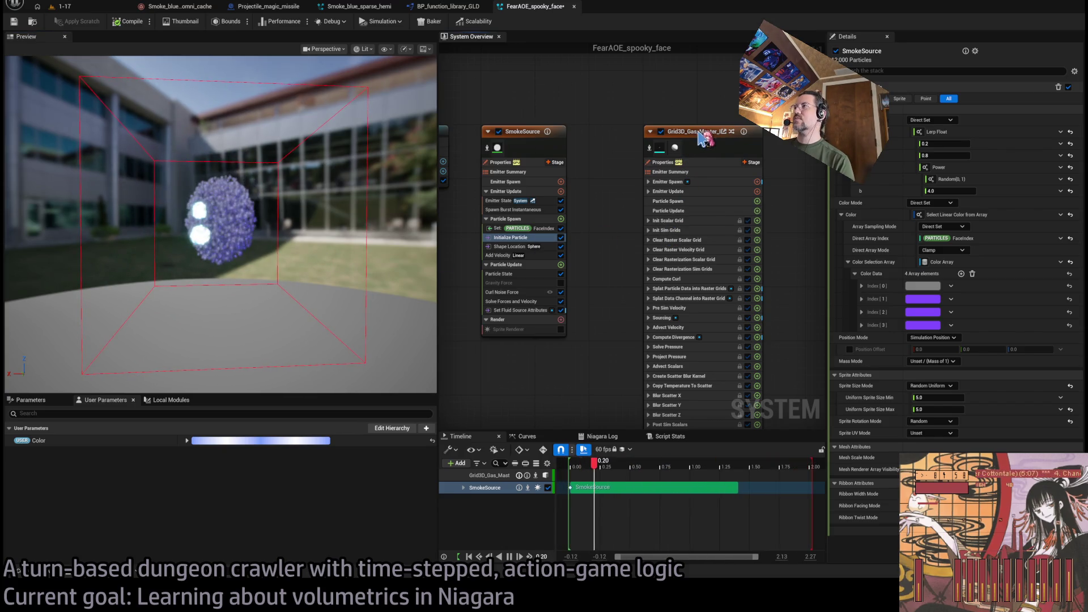
Set the Grid3D_Gas_Master grid's World Size to 300
{"action": "left_click", "coordinate": [728, 170]}
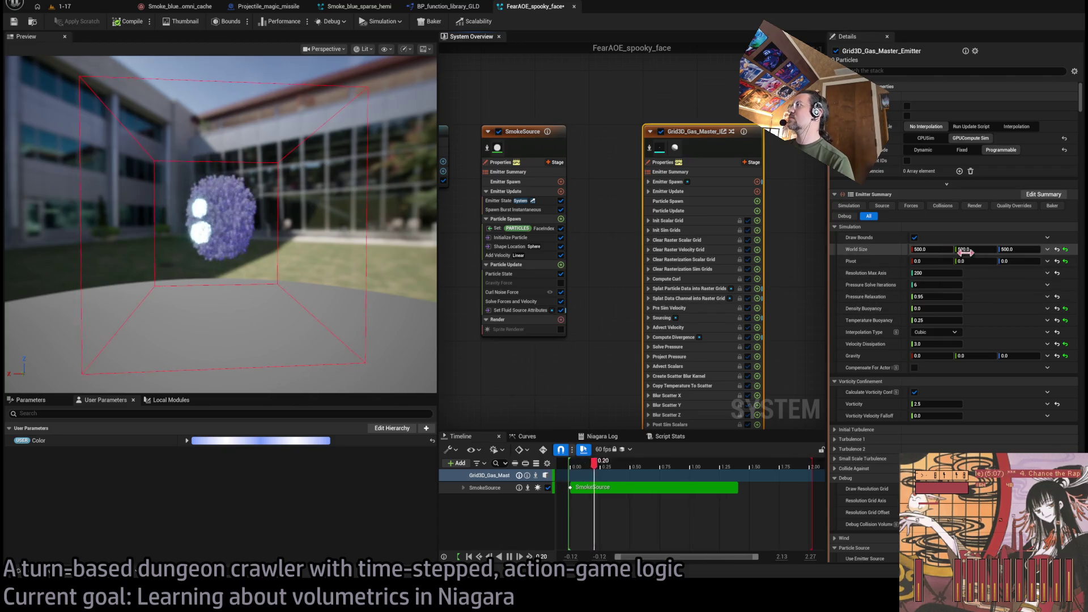
{"action": "left_click", "coordinate": [931, 248]}
{"action": "type", "text": "300"}
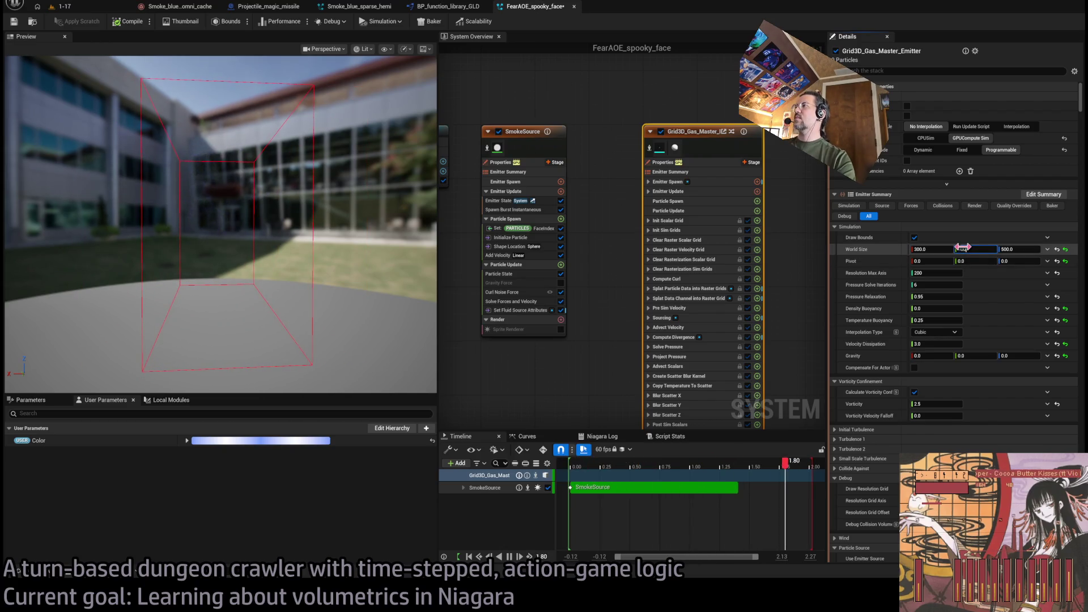
{"action": "mouse_move", "coordinate": [342, 232]}
{"action": "left_mouse_down"}
{"action": "mouse_move", "coordinate": [317, 215]}
{"action": "mouse_move", "coordinate": [334, 227]}
{"action": "left_mouse_up"}
Raise the grid's Pivot Z to 0.2 and set World Size Z to 400
{"action": "left_click", "coordinate": [1010, 262]}
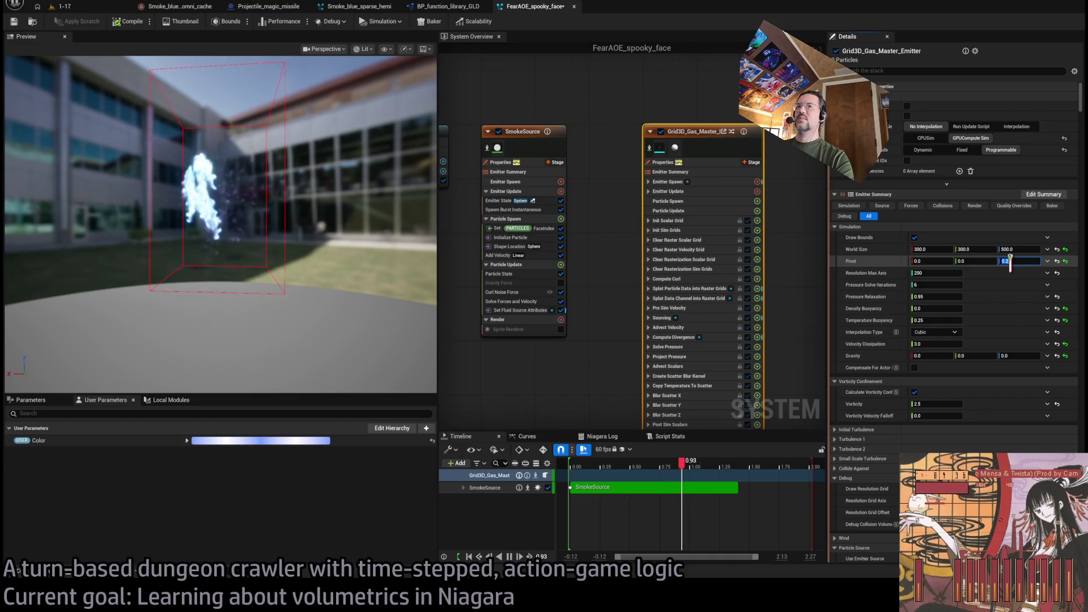
{"action": "left_click_drag", "start_coordinate": [340, 226], "coordinate": [209, 208]}
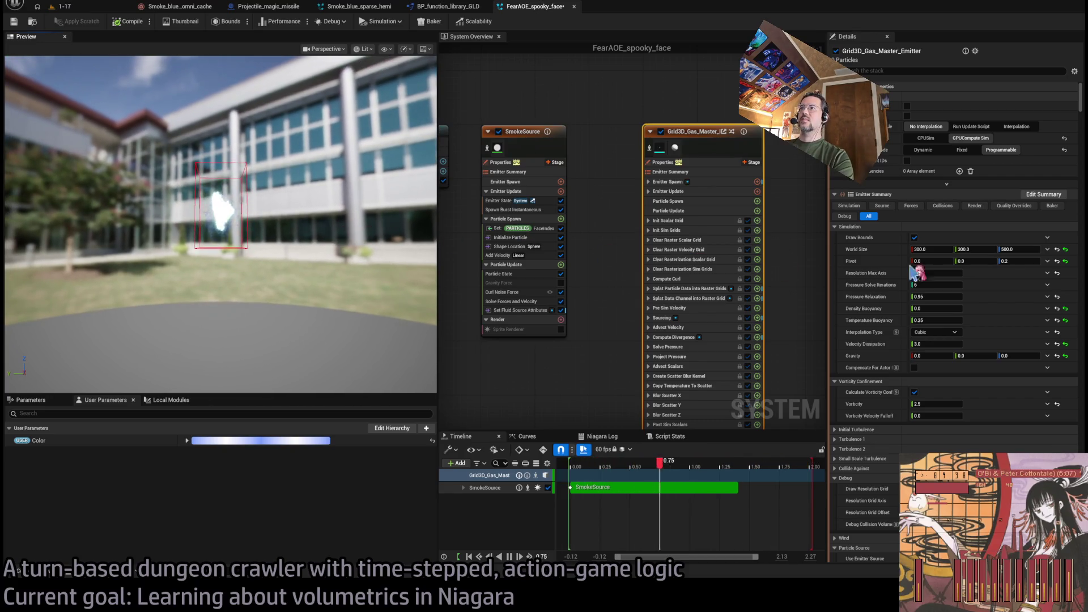
{"action": "left_click", "coordinate": [1014, 261]}
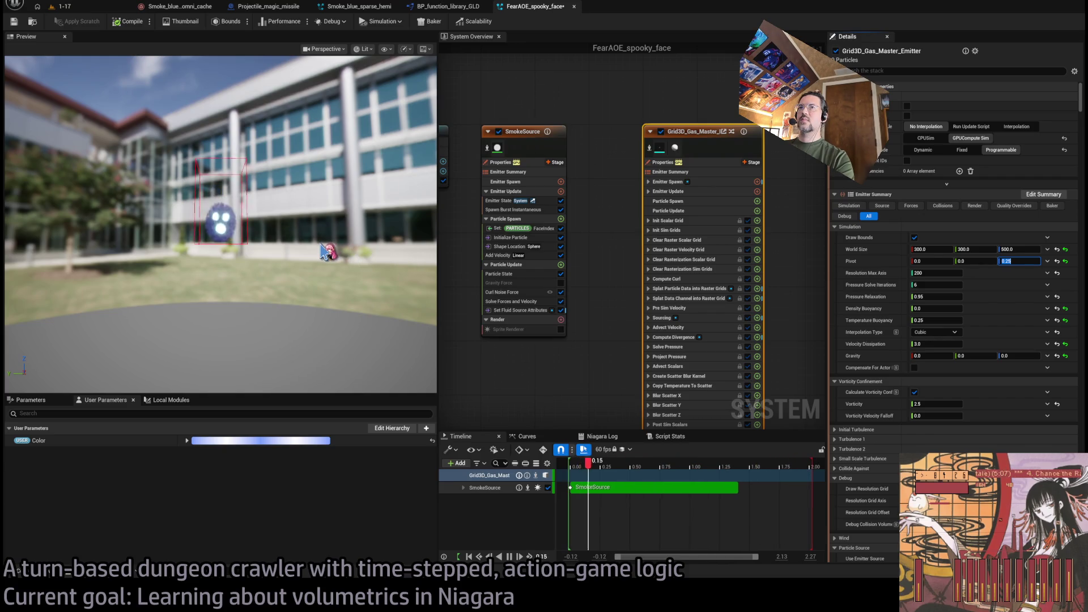
{"action": "left_click_drag", "start_coordinate": [336, 251], "coordinate": [267, 249]}
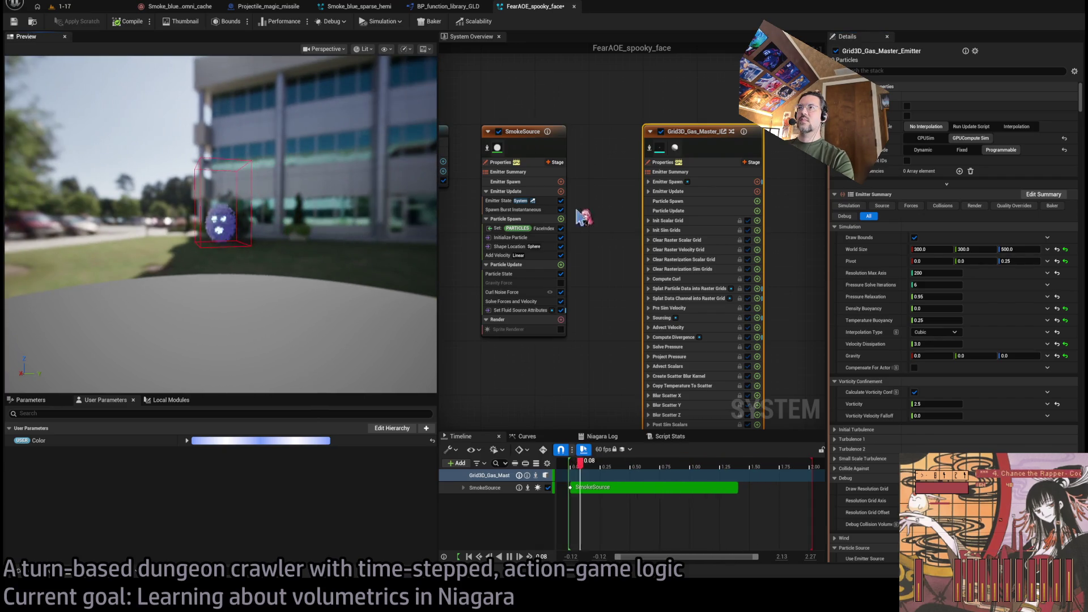
{"action": "left_click", "coordinate": [1018, 260]}
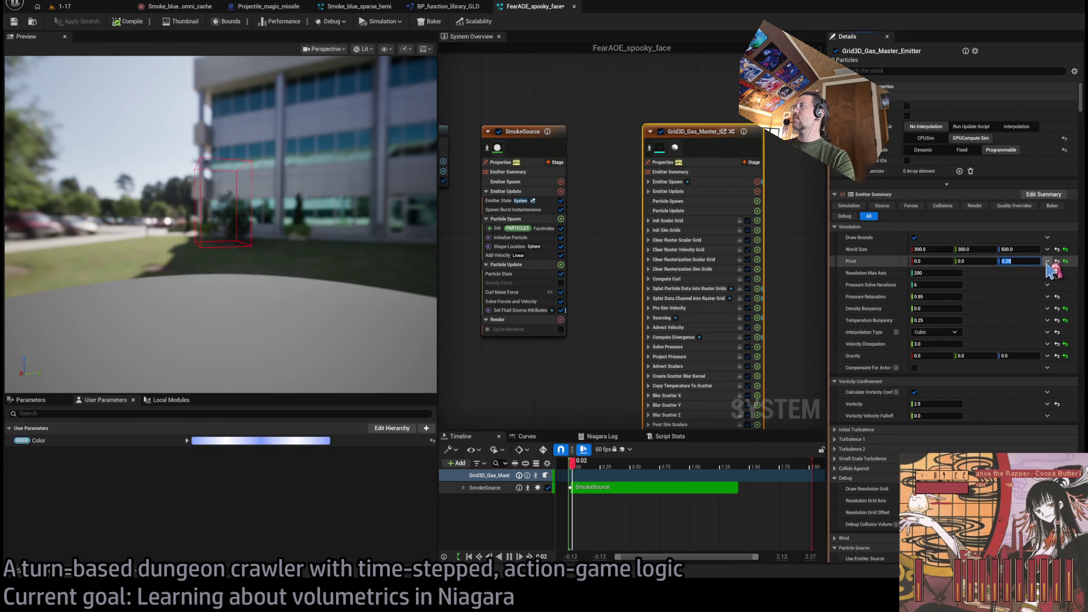
{"action": "left_click", "coordinate": [1023, 249]}
{"action": "type", "text": "400"}
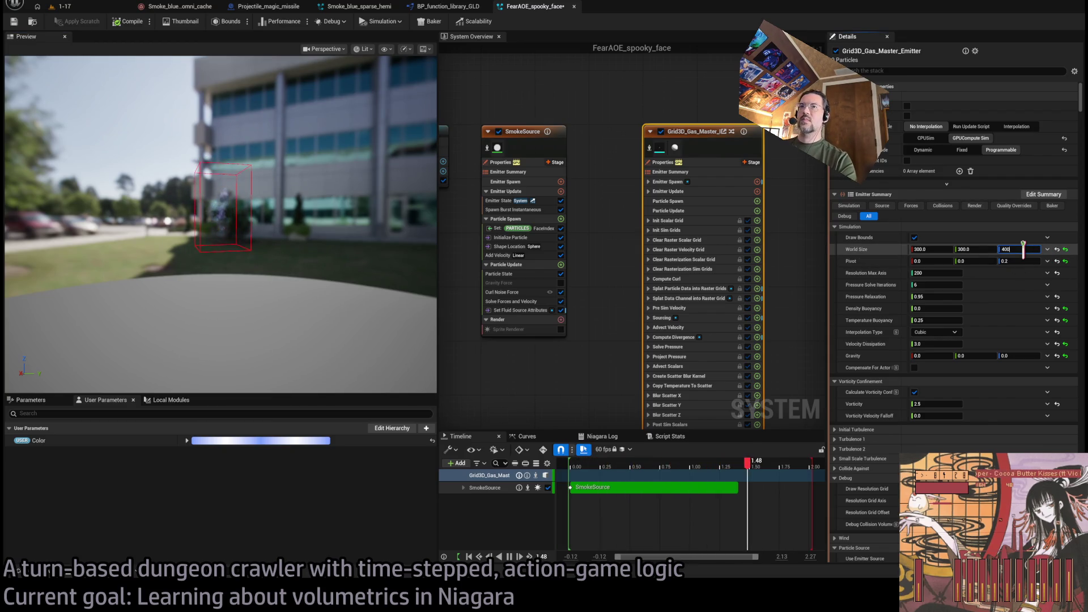
{"action": "key", "text": "Return"}
{"action": "left_click_drag", "start_coordinate": [294, 255], "coordinate": [235, 250]}
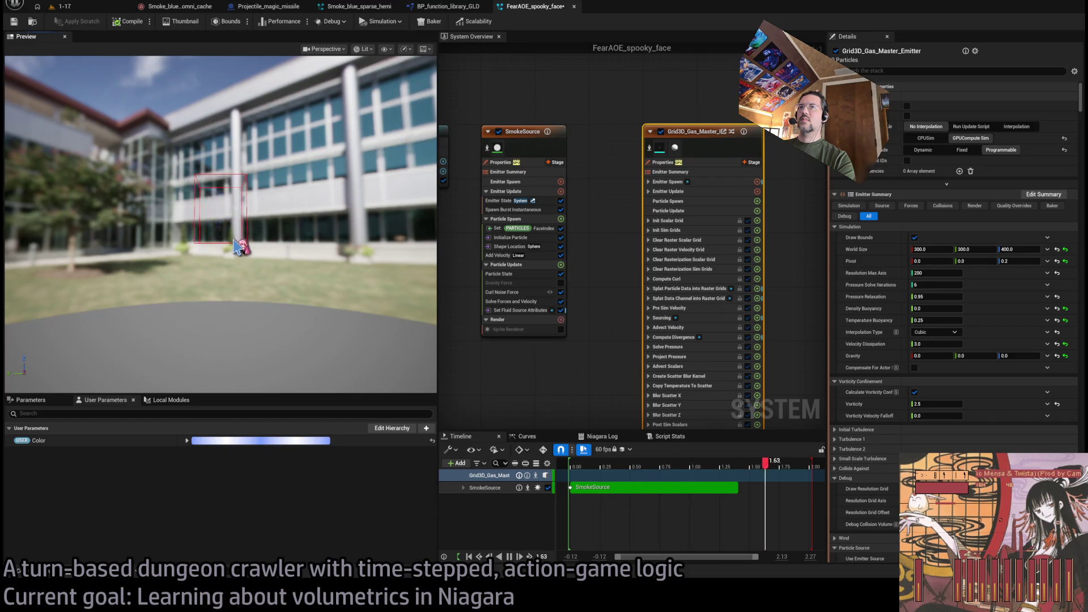
{"action": "left_click_drag", "start_coordinate": [235, 249], "coordinate": [305, 218]}
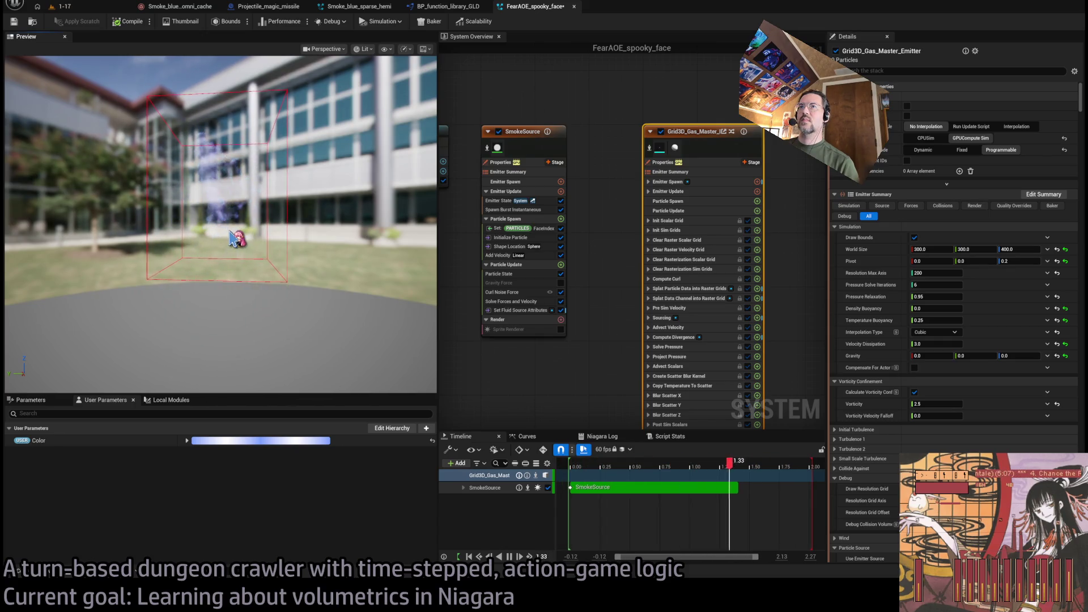
{"action": "left_click_drag", "start_coordinate": [526, 246], "coordinate": [624, 244]}
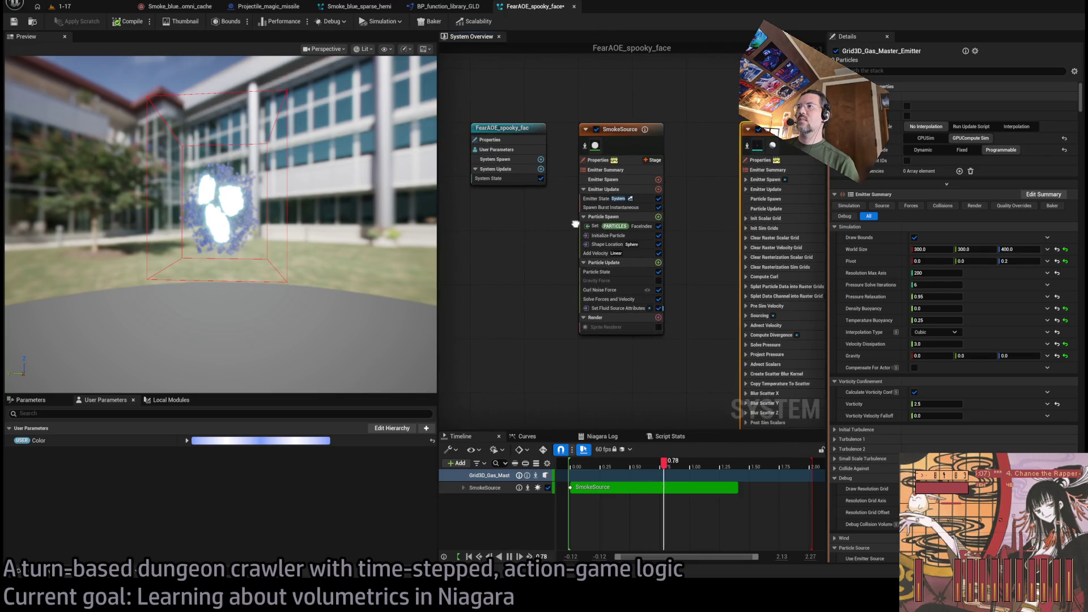
Lower SmokeSource's Curl Noise Force from 250 to 150, then disable it to compare
{"action": "left_click", "coordinate": [618, 292]}
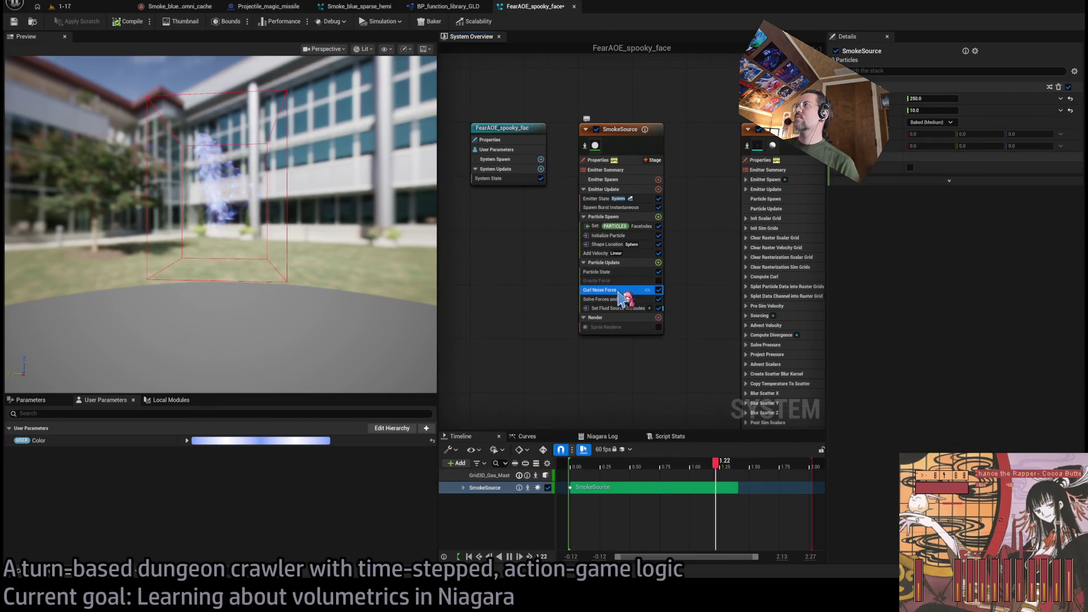
{"action": "left_click", "coordinate": [658, 289]}
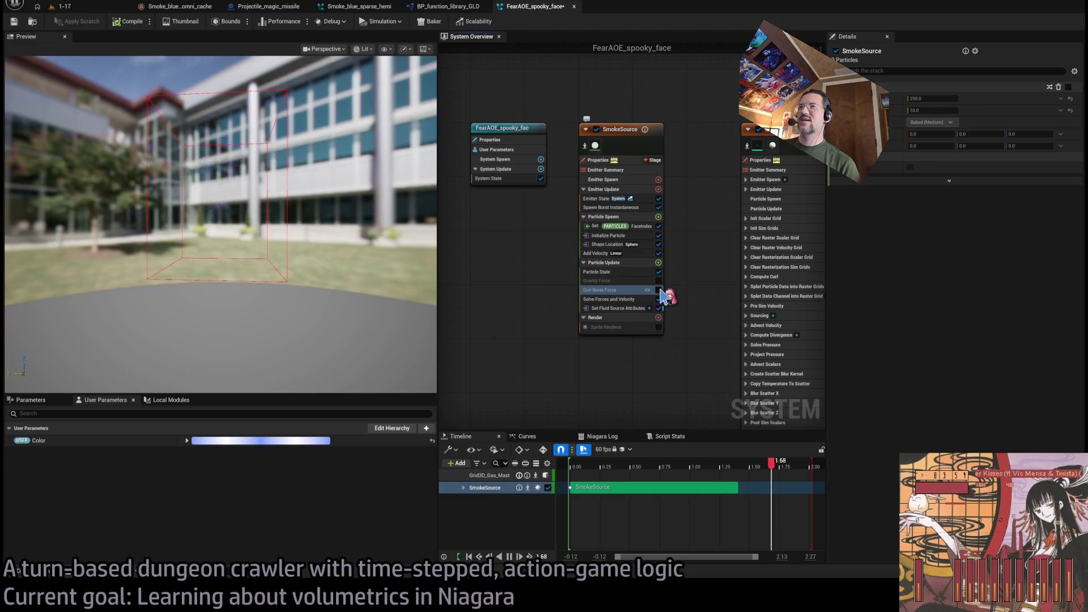
{"action": "left_click", "coordinate": [658, 289]}
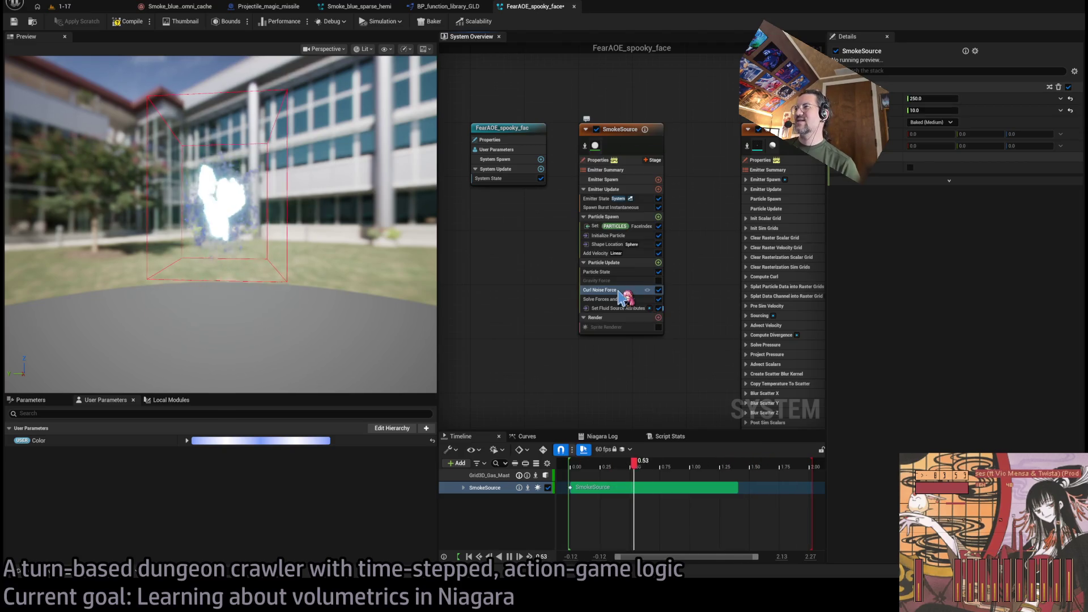
{"action": "left_click", "coordinate": [935, 97]}
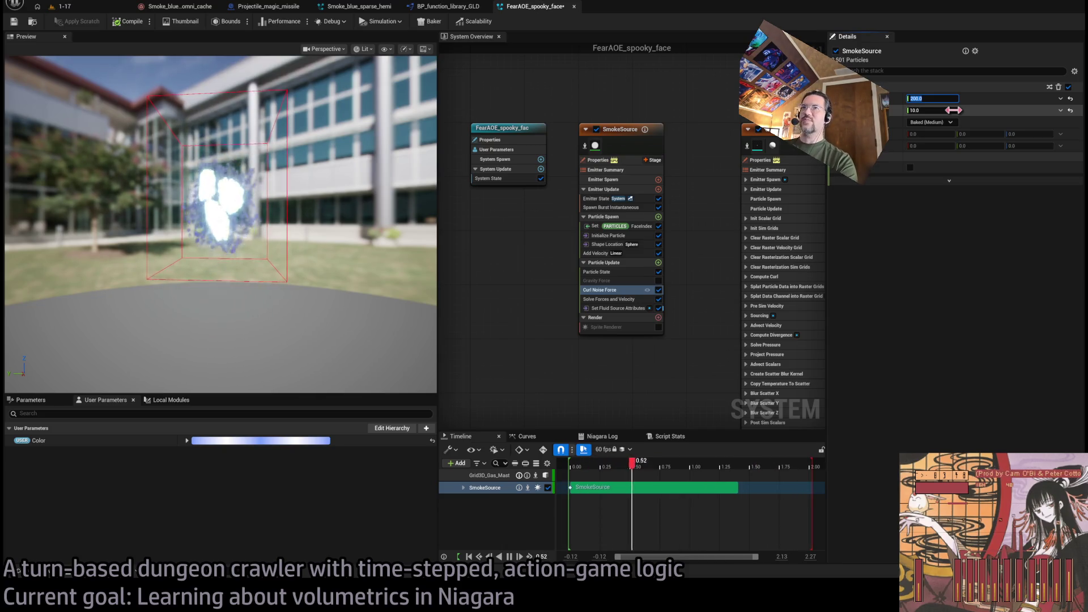
{"action": "left_click_drag", "start_coordinate": [221, 226], "coordinate": [278, 230]}
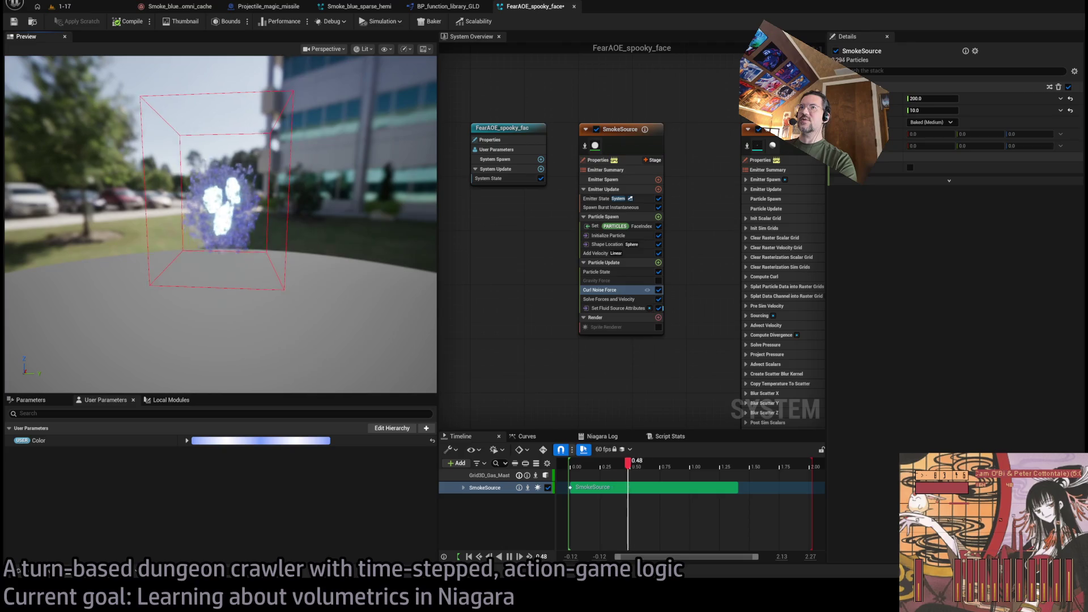
{"action": "left_click", "coordinate": [938, 98]}
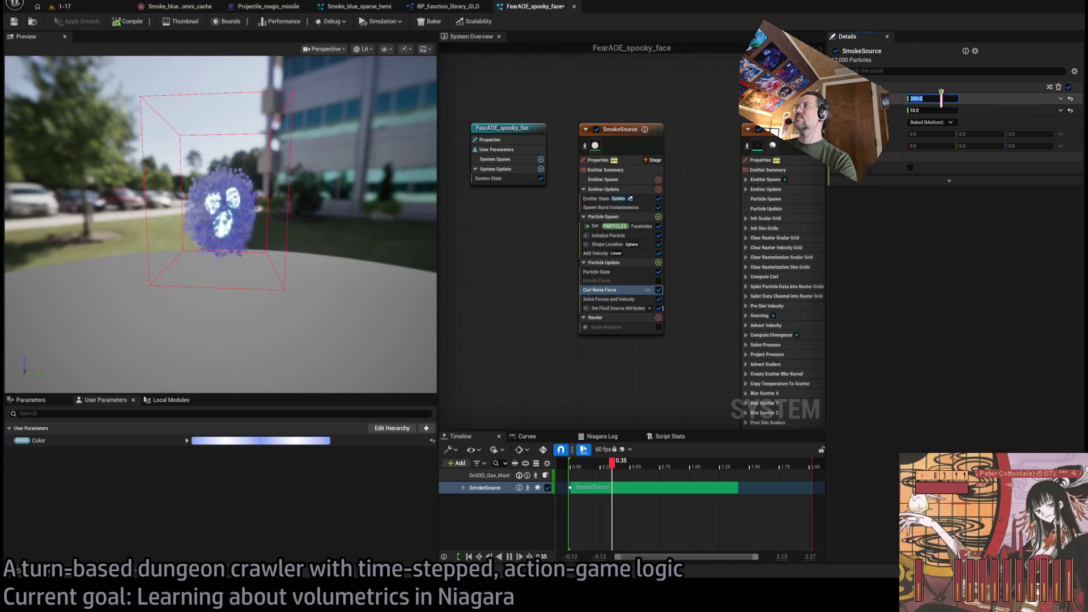
{"action": "type", "text": "150"}
{"action": "mouse_move", "coordinate": [286, 249]}
{"action": "left_mouse_down"}
{"action": "mouse_move", "coordinate": [243, 240]}
{"action": "mouse_move", "coordinate": [299, 223]}
{"action": "left_mouse_up"}
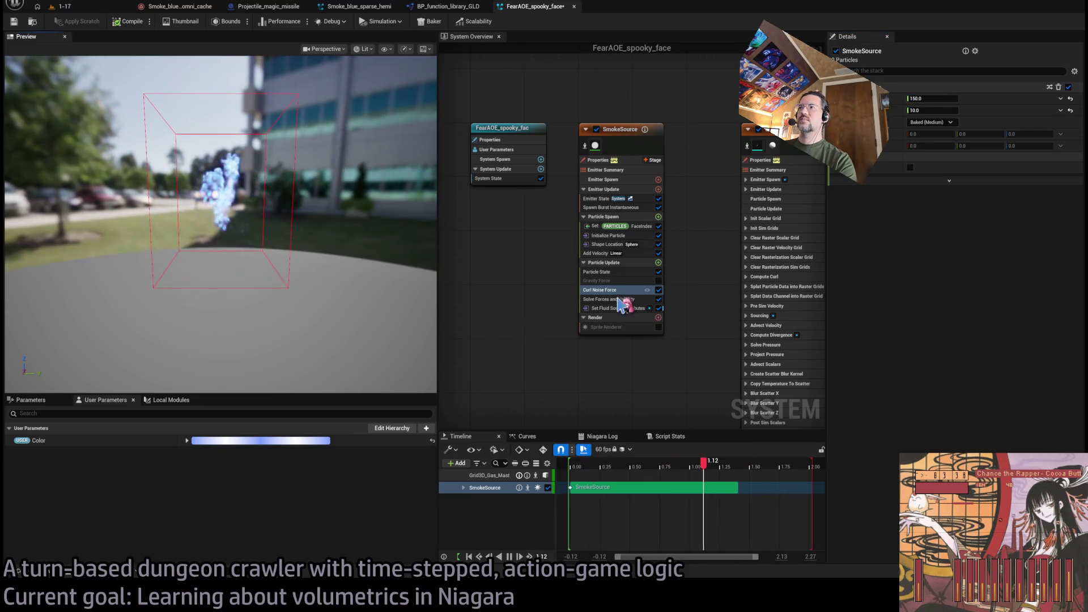
{"action": "left_click", "coordinate": [659, 290]}
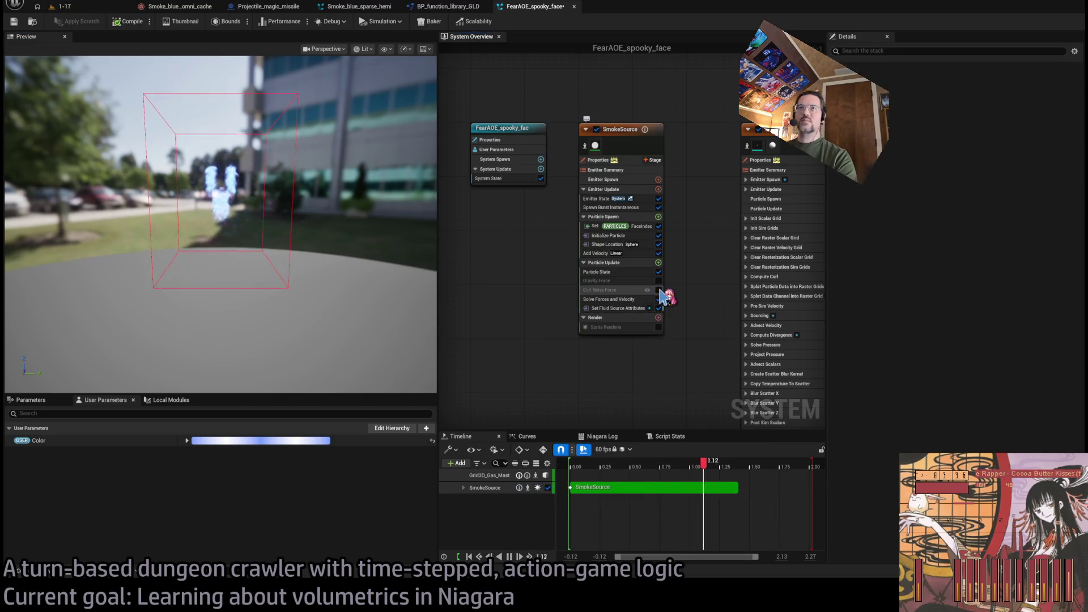
Re-enable Curl Noise Force, save FearAOE_spooky_face, and return to the 1-17 level
{"action": "left_click", "coordinate": [658, 290]}
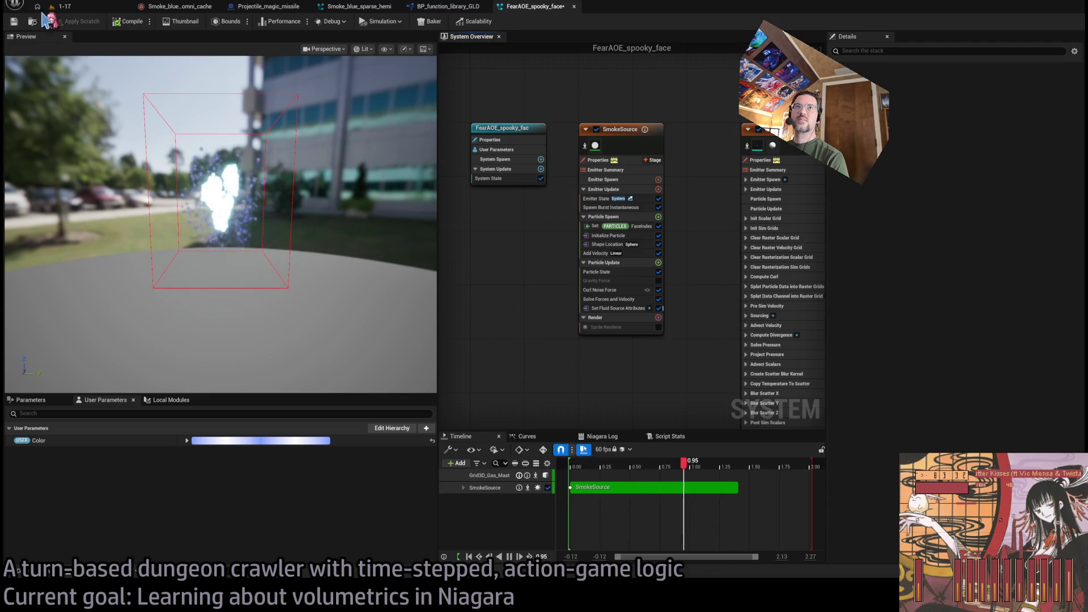
{"action": "key", "text": "ctrl+s"}
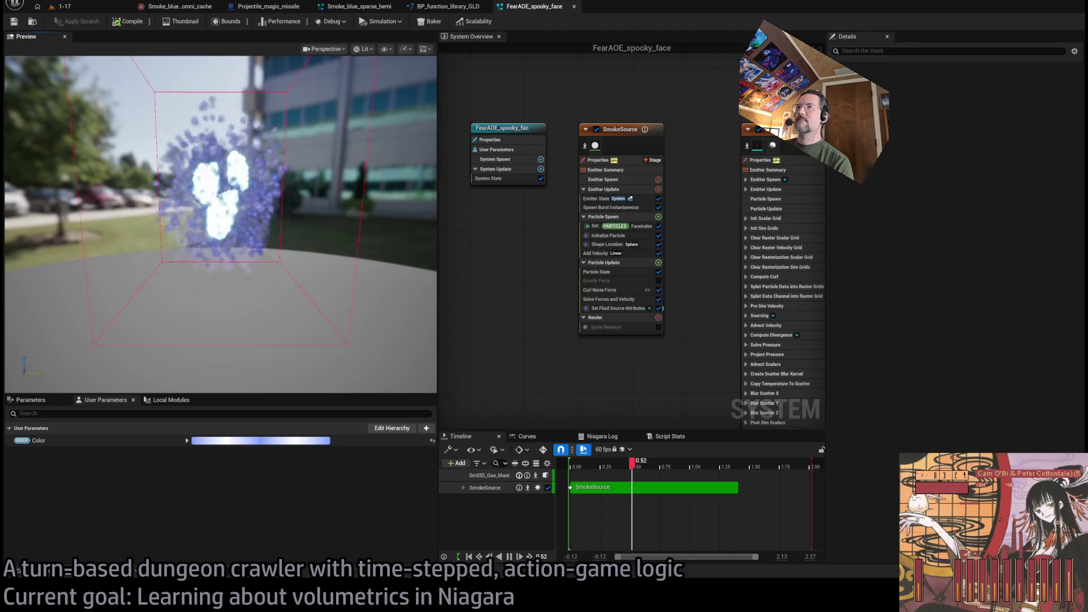
{"action": "left_click_drag", "start_coordinate": [227, 227], "coordinate": [272, 226]}
{"action": "mouse_move", "coordinate": [229, 255]}
{"action": "left_mouse_down"}
{"action": "mouse_move", "coordinate": [187, 255]}
{"action": "mouse_move", "coordinate": [230, 255]}
{"action": "left_mouse_up"}
{"action": "left_click_drag", "start_coordinate": [293, 234], "coordinate": [343, 235]}
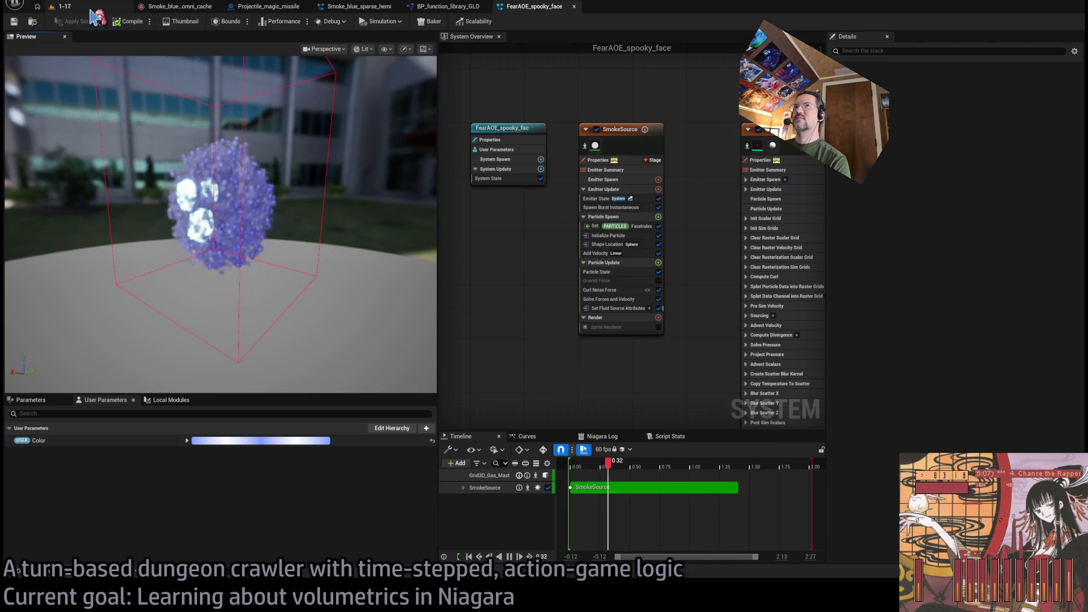
{"action": "left_click", "coordinate": [90, 8]}
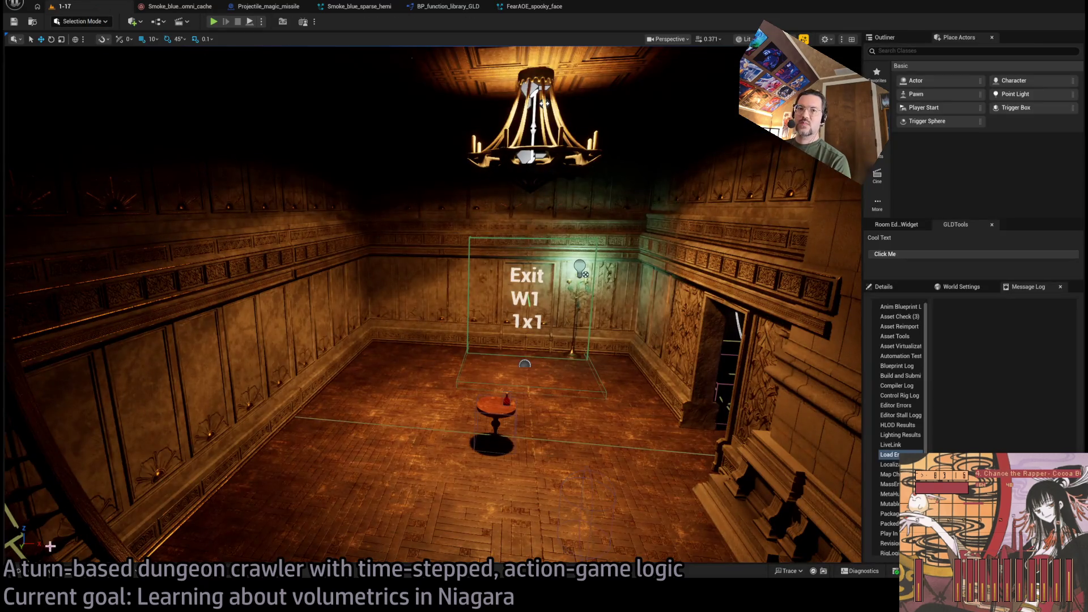
Open the Content Drawer on Content/Misc/VFX/Niagara_sim_cache to list its eight cache and smoke assets
{"action": "left_click", "coordinate": [18, 571]}
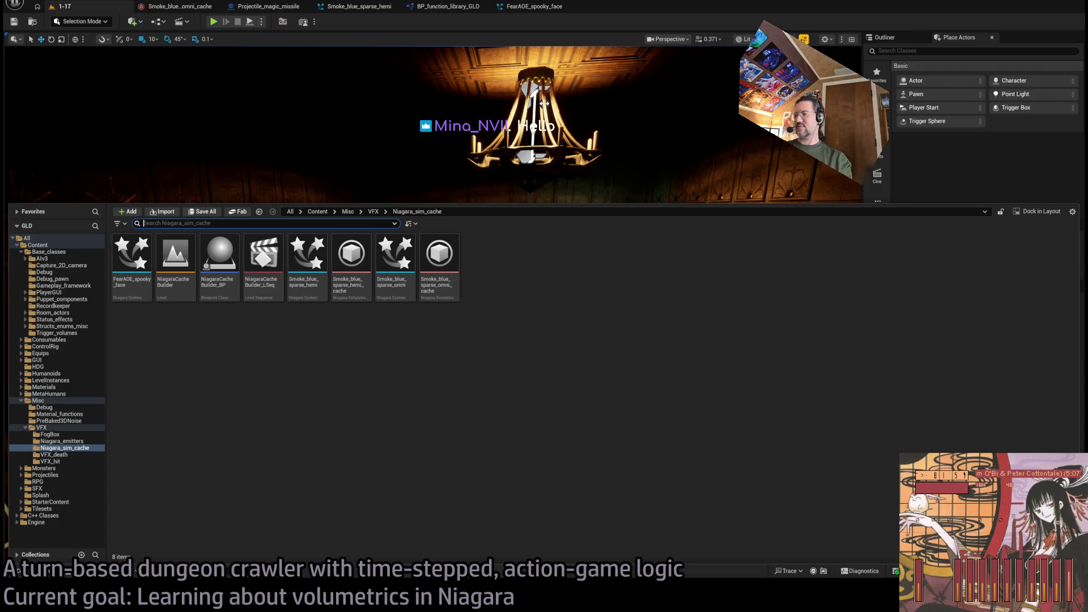
{"action": "left_click", "coordinate": [527, 6]}
{"action": "mouse_move", "coordinate": [159, 244]}
{"action": "left_mouse_down"}
{"action": "mouse_move", "coordinate": [215, 241]}
{"action": "mouse_move", "coordinate": [163, 242]}
{"action": "left_mouse_up"}
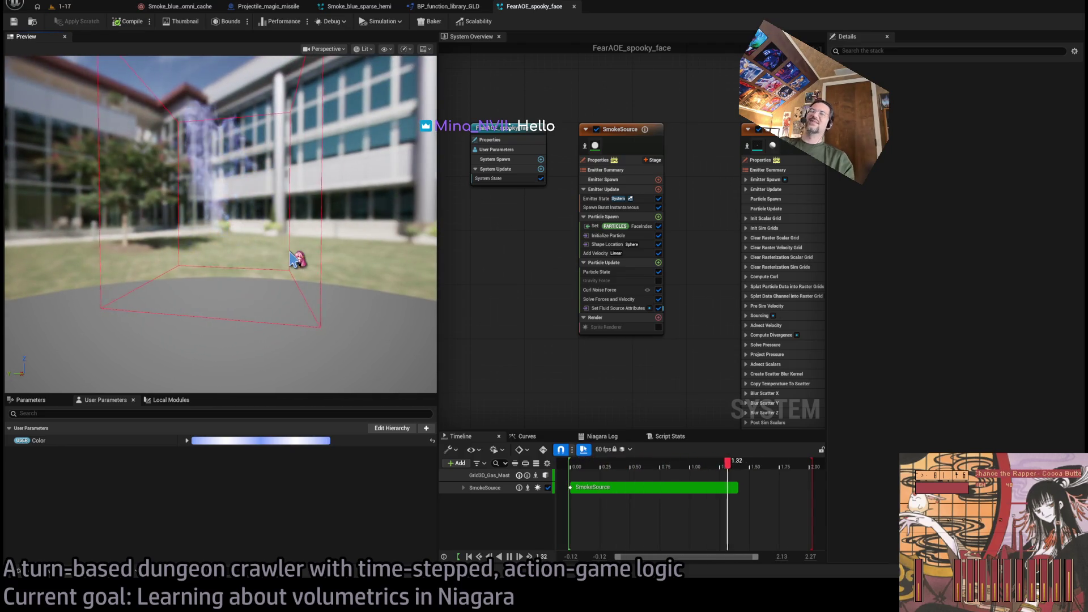
{"action": "left_click_drag", "start_coordinate": [343, 237], "coordinate": [255, 238]}
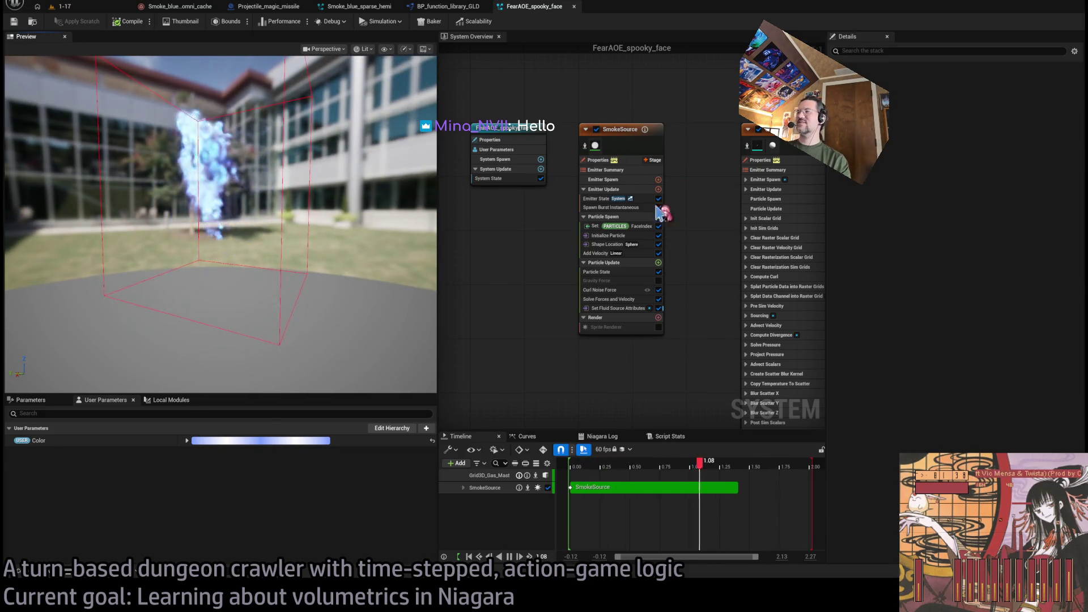
{"action": "left_click_drag", "start_coordinate": [238, 266], "coordinate": [287, 261]}
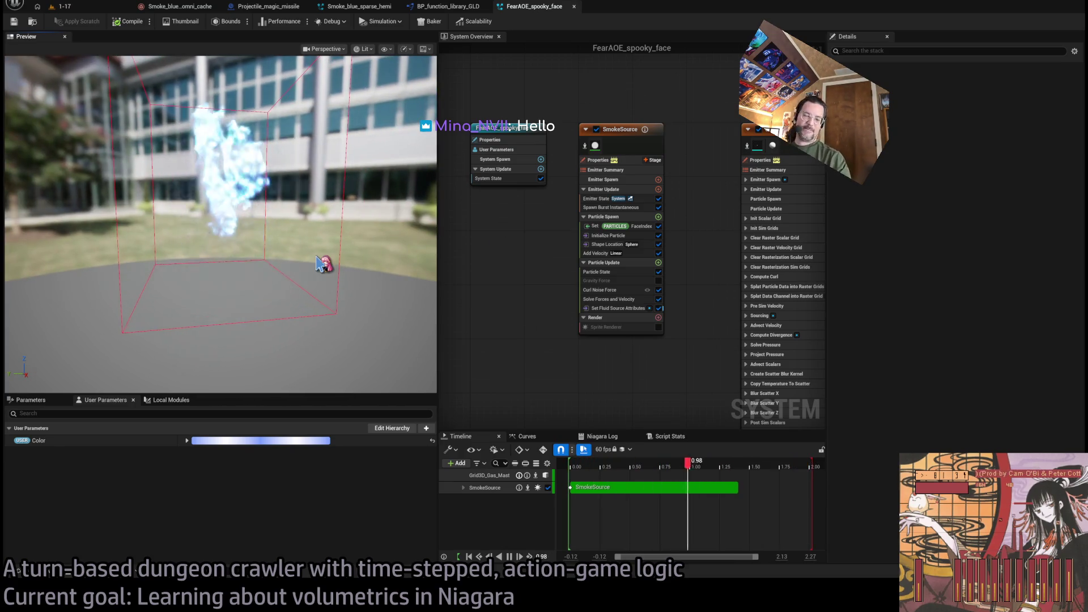
{"action": "left_click_drag", "start_coordinate": [694, 114], "coordinate": [618, 95]}
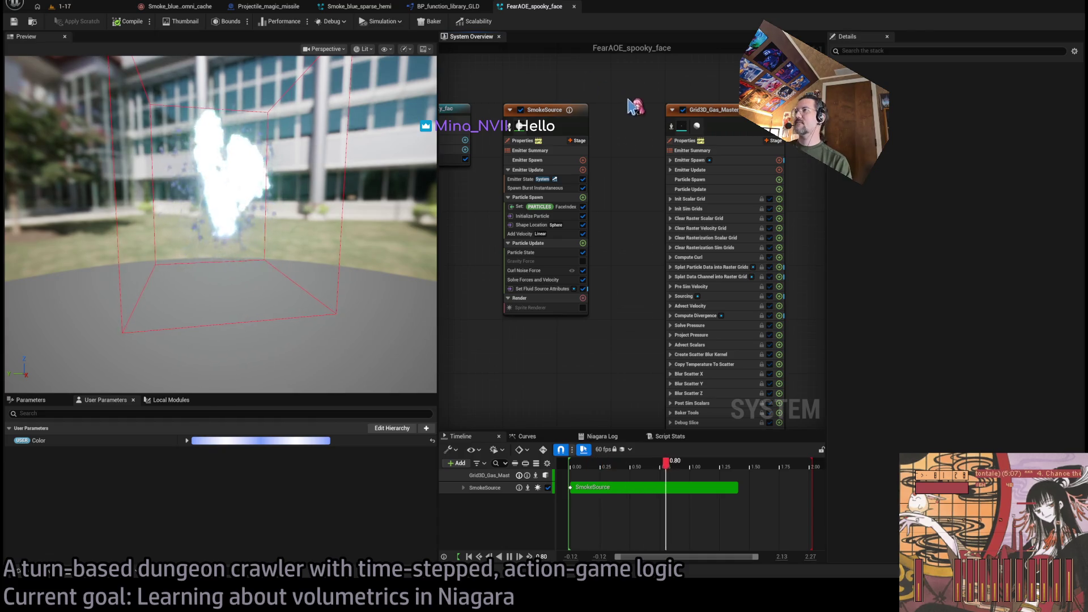
{"action": "left_click", "coordinate": [711, 109]}
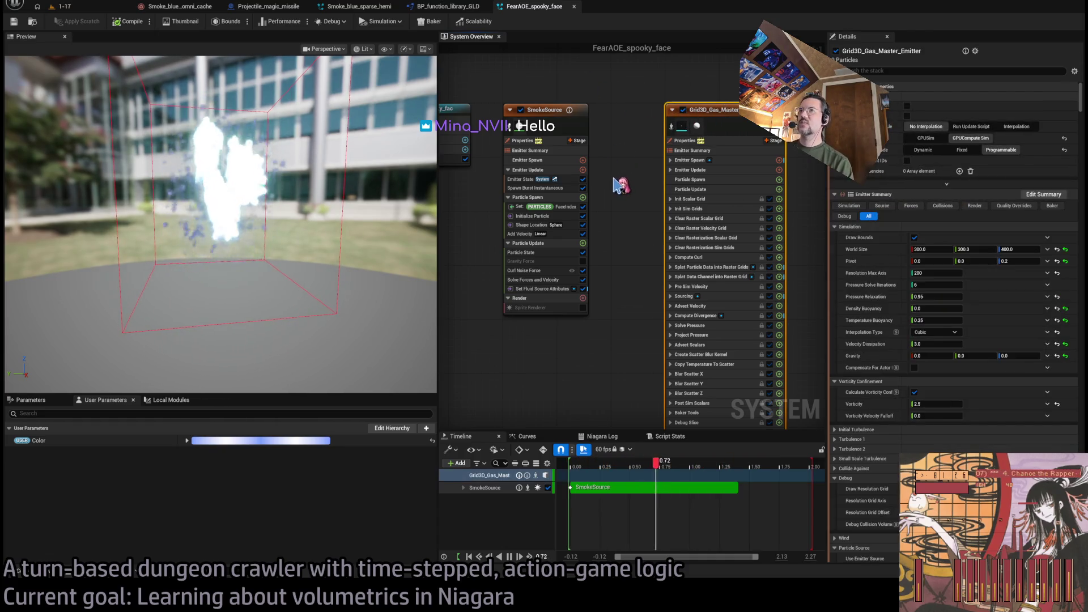
Try Grid3D_Gas_Master Temperature Buoyancy at 0.0 and 0.1, then settle on 1.0
{"action": "left_click_drag", "start_coordinate": [627, 190], "coordinate": [590, 175]}
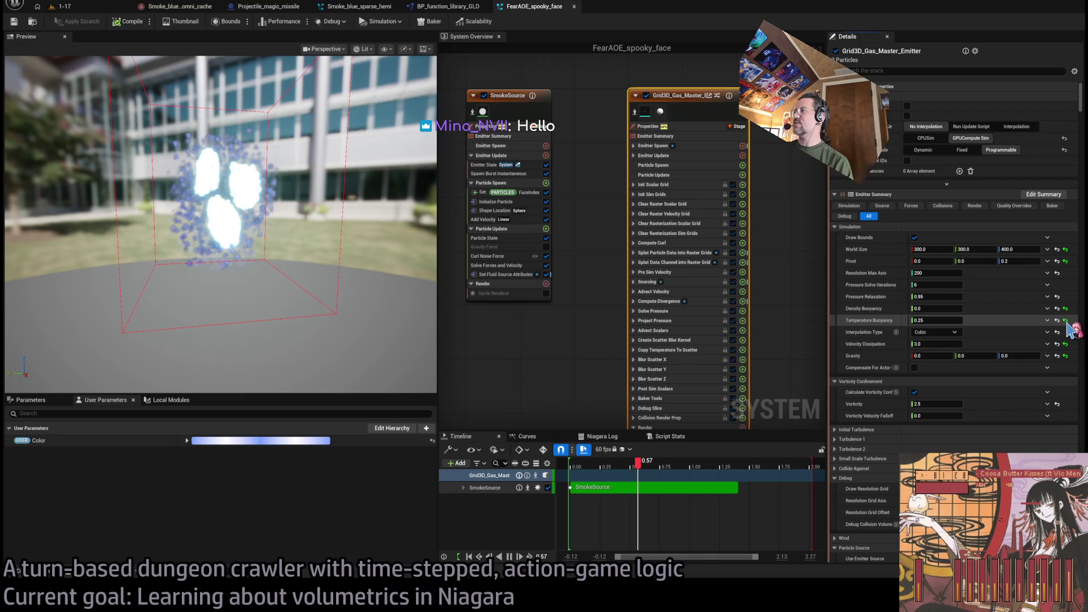
{"action": "left_click", "coordinate": [1065, 321]}
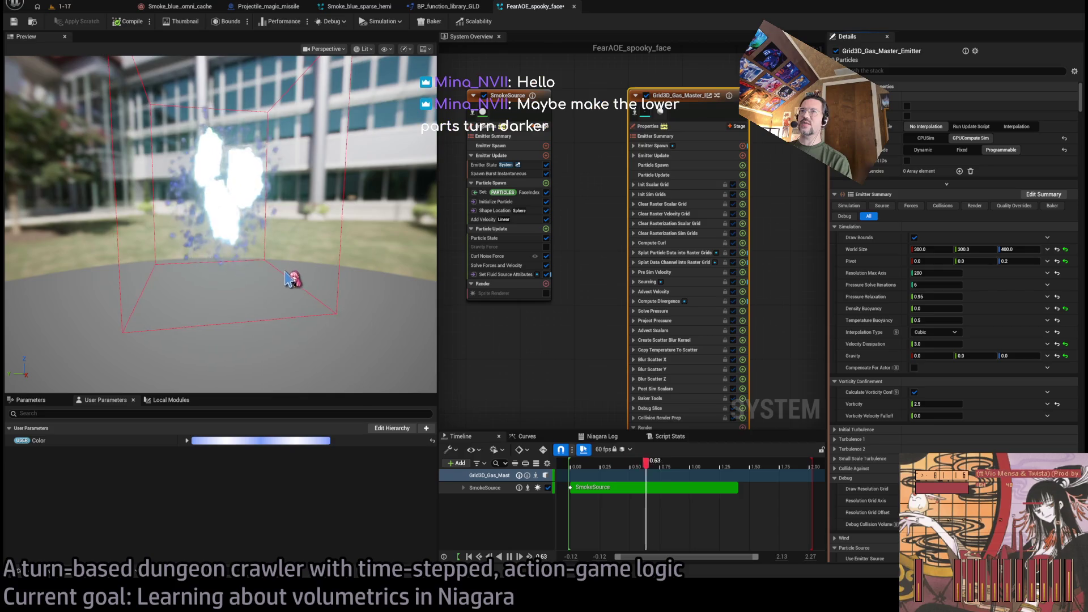
{"action": "left_click", "coordinate": [954, 319]}
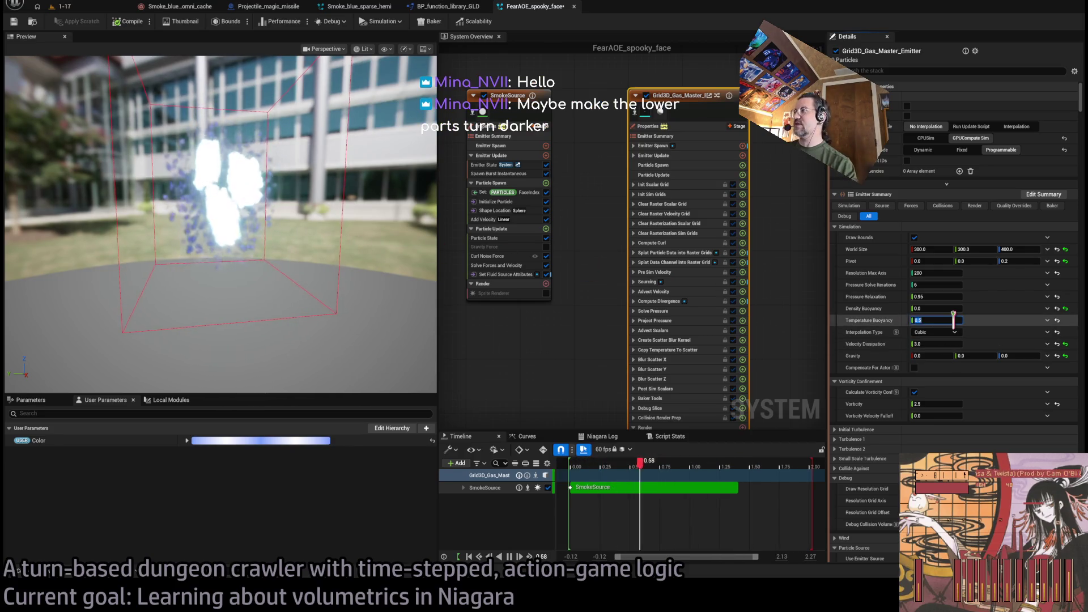
{"action": "type", "text": "0"}
{"action": "key", "text": "Return"}
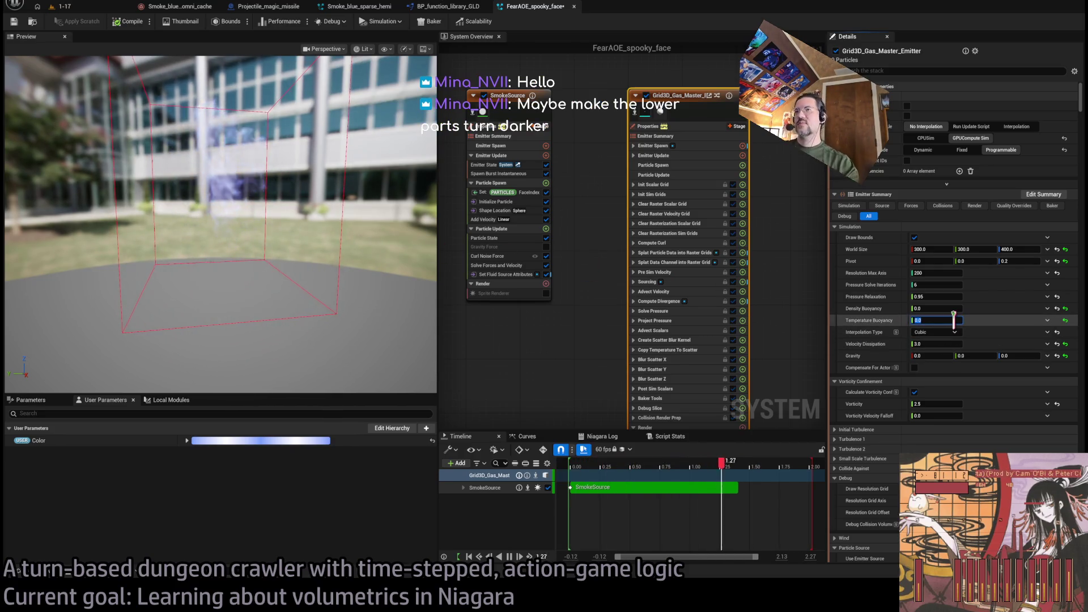
{"action": "type", "text": "0.1"}
{"action": "key", "text": "Return"}
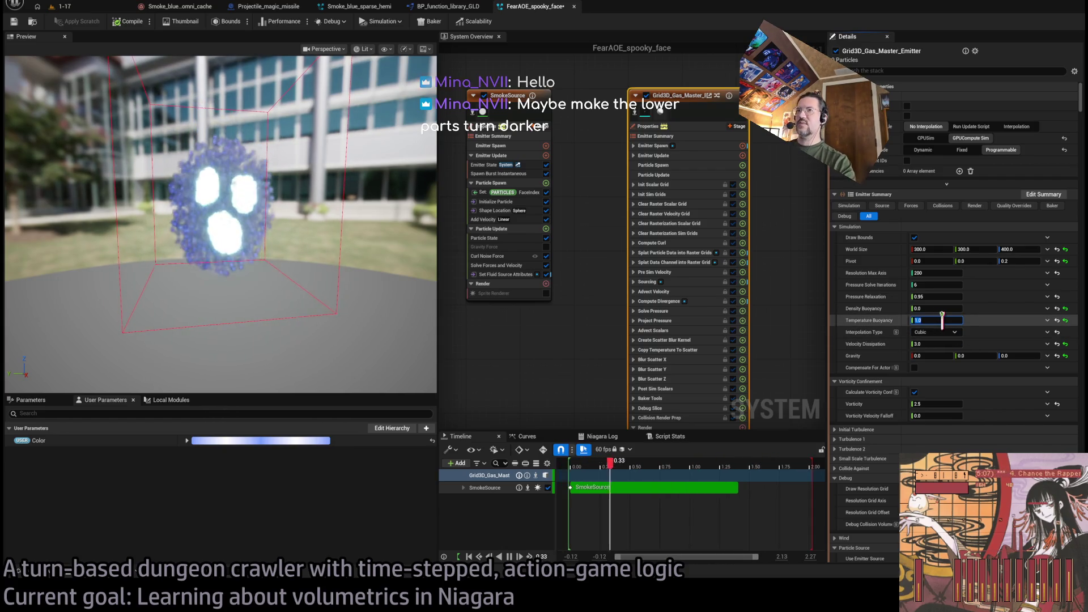
{"action": "type", "text": "100"}
{"action": "key", "text": "Return"}
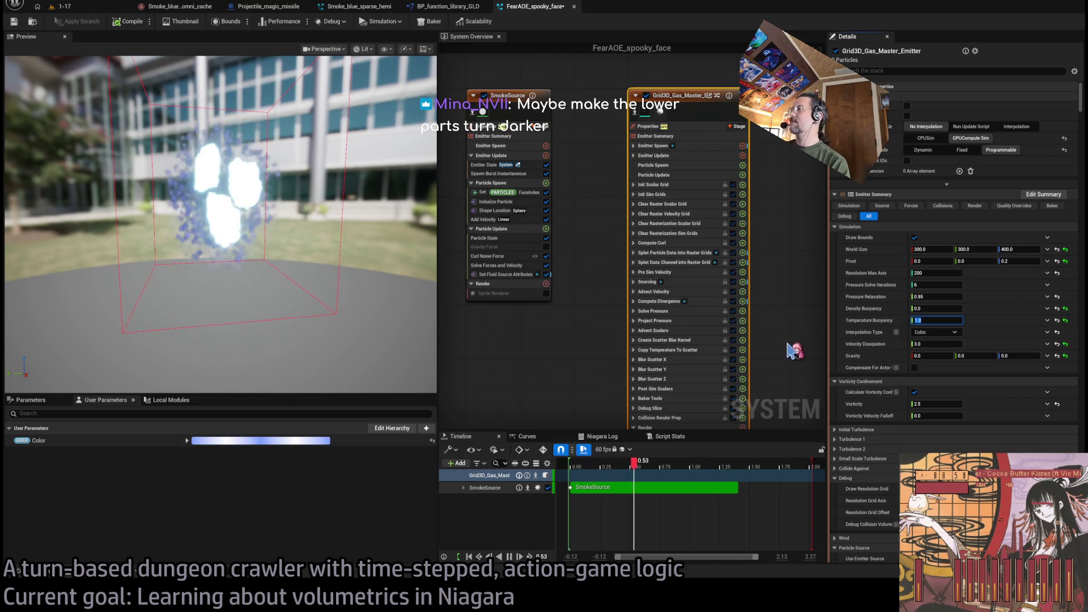
Set the gas simulation's Velocity Dissipation to 1.0
{"action": "left_click", "coordinate": [939, 346]}
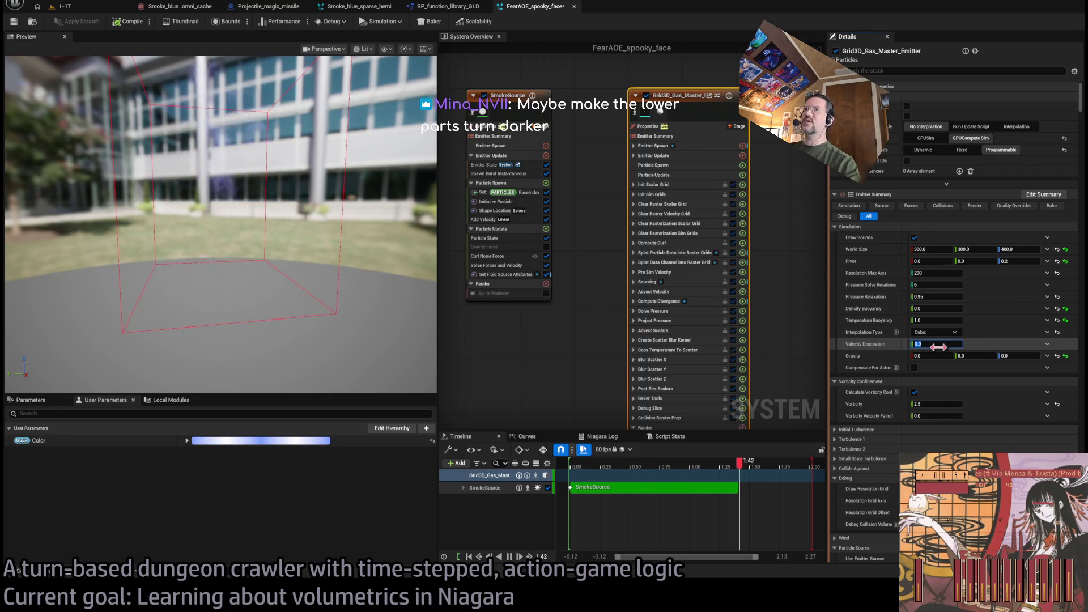
{"action": "mouse_move", "coordinate": [266, 215]}
{"action": "left_mouse_down"}
{"action": "mouse_move", "coordinate": [329, 214]}
{"action": "mouse_move", "coordinate": [334, 184]}
{"action": "left_mouse_up"}
{"action": "left_click", "coordinate": [935, 344]}
{"action": "type", "text": "1"}
{"action": "key", "text": "Return"}
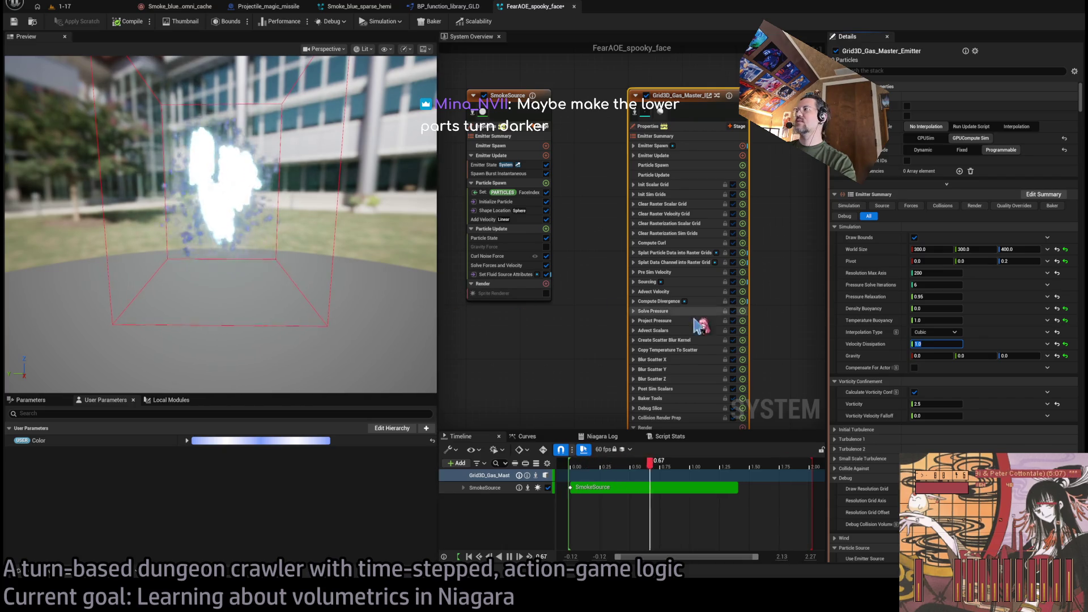
Set Gravity Z to -980 and frame the preview on the now-empty grid bounds
{"action": "left_click", "coordinate": [1017, 356]}
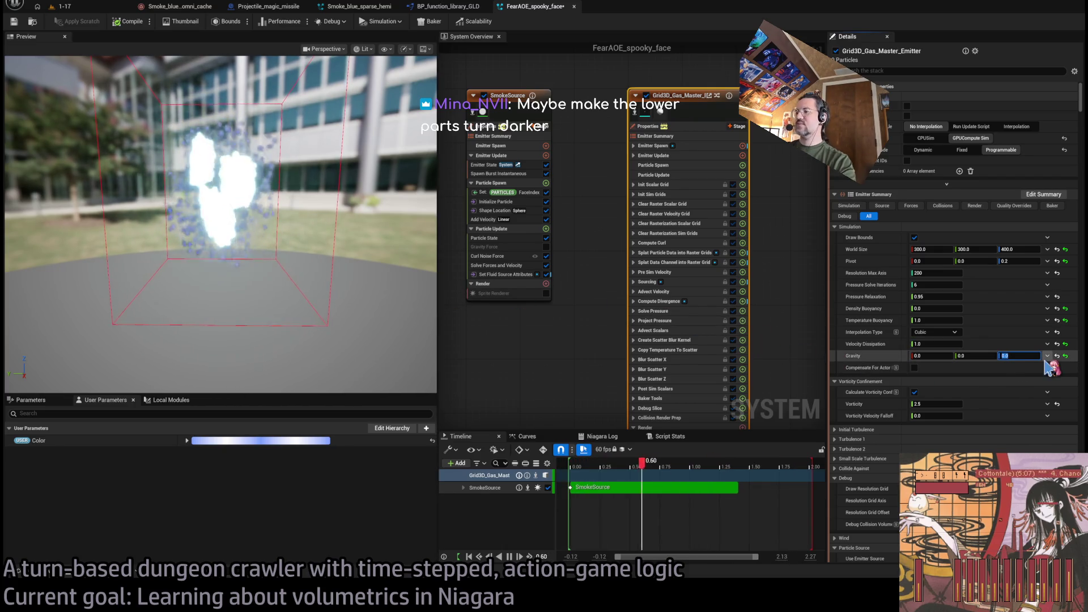
{"action": "type", "text": "-980"}
{"action": "key", "text": "Return"}
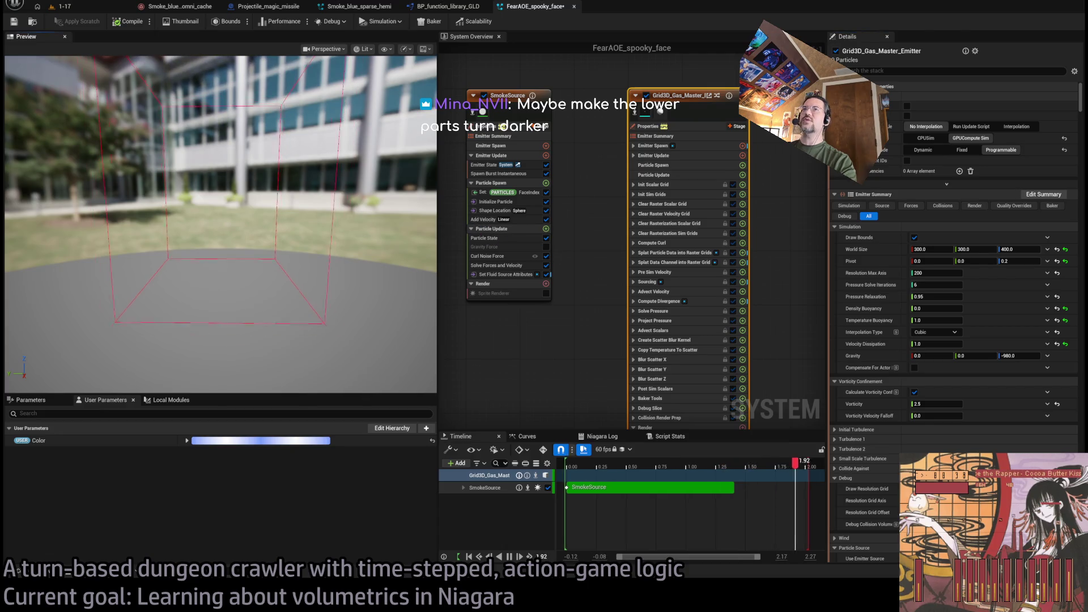
{"action": "key", "text": "f"}
{"action": "mouse_move", "coordinate": [321, 191]}
{"action": "left_mouse_down"}
{"action": "mouse_move", "coordinate": [321, 170]}
{"action": "mouse_move", "coordinate": [306, 181]}
{"action": "mouse_move", "coordinate": [321, 191]}
{"action": "left_mouse_up"}
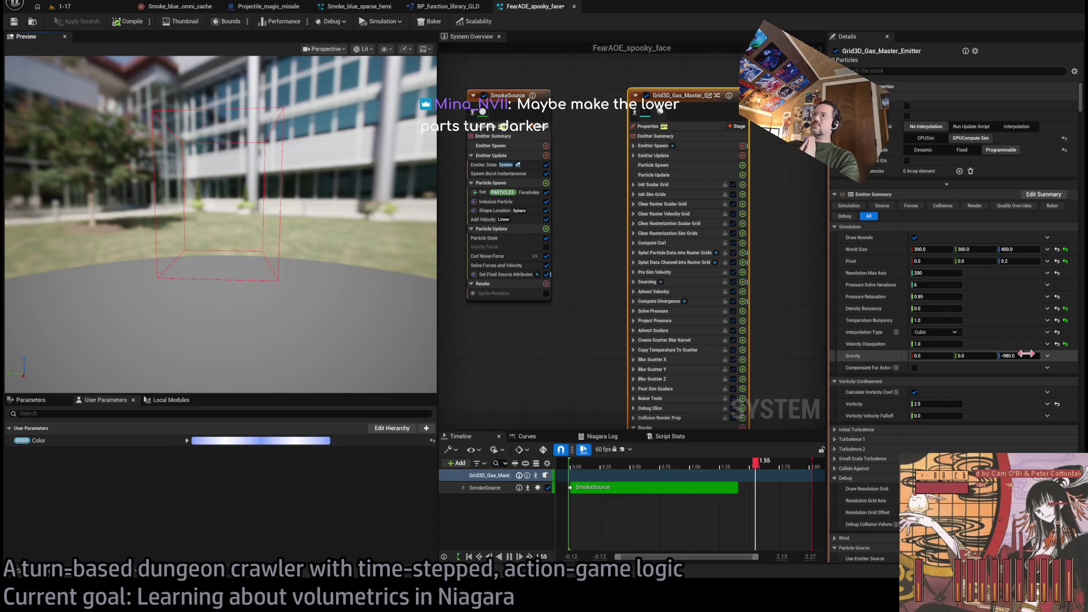
{"action": "left_click", "coordinate": [938, 320]}
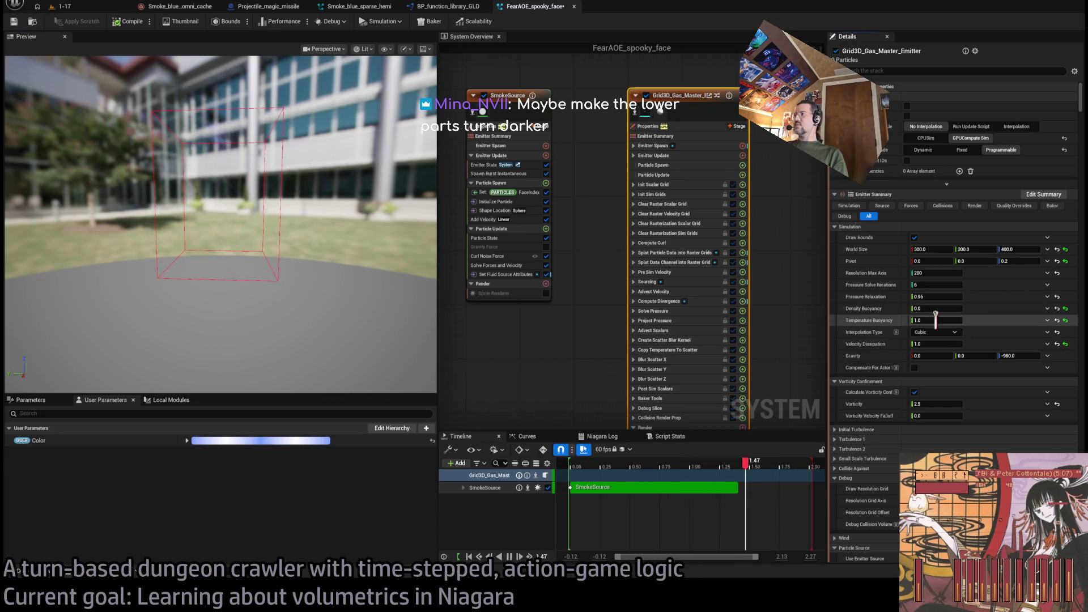
{"action": "type", "text": "5"}
{"action": "key", "text": "Return"}
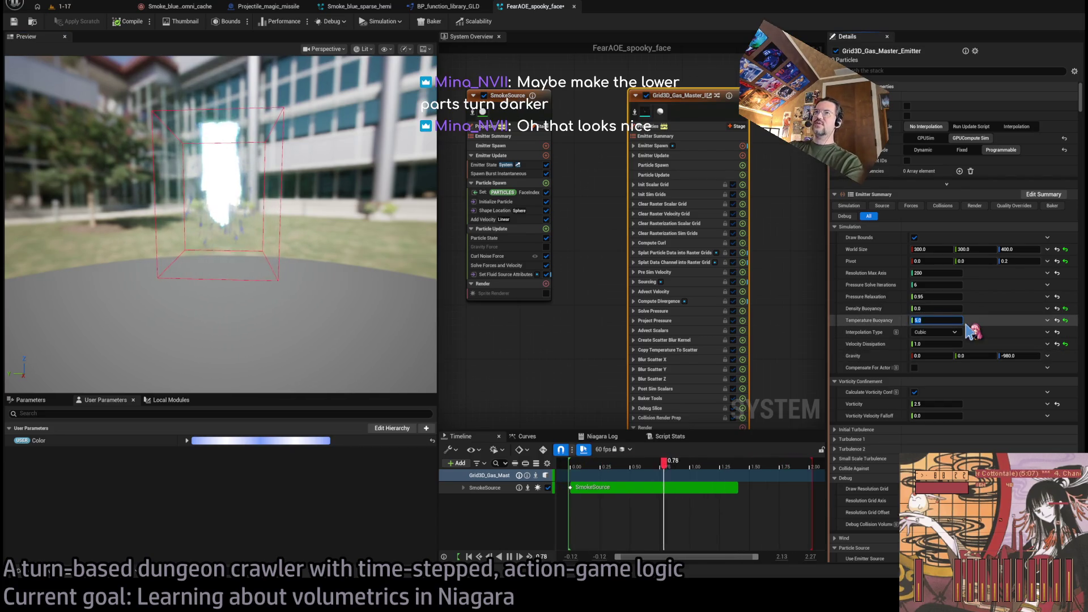
{"action": "type", "text": "1"}
{"action": "key", "text": "Return"}
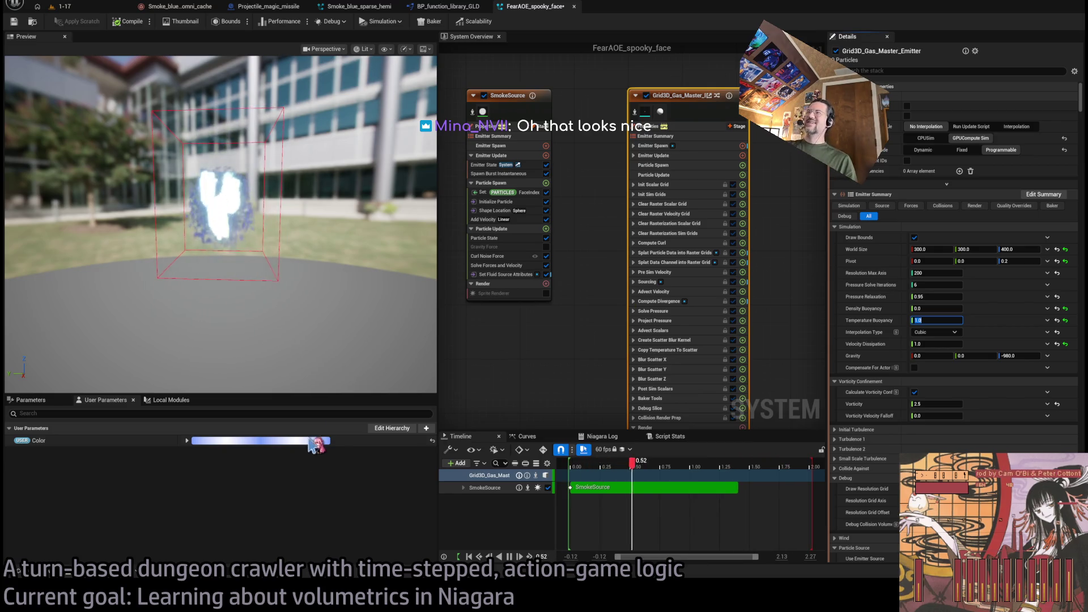
{"action": "scroll", "coordinate": [972, 388], "scroll_direction": "down", "scroll_amount": 2}
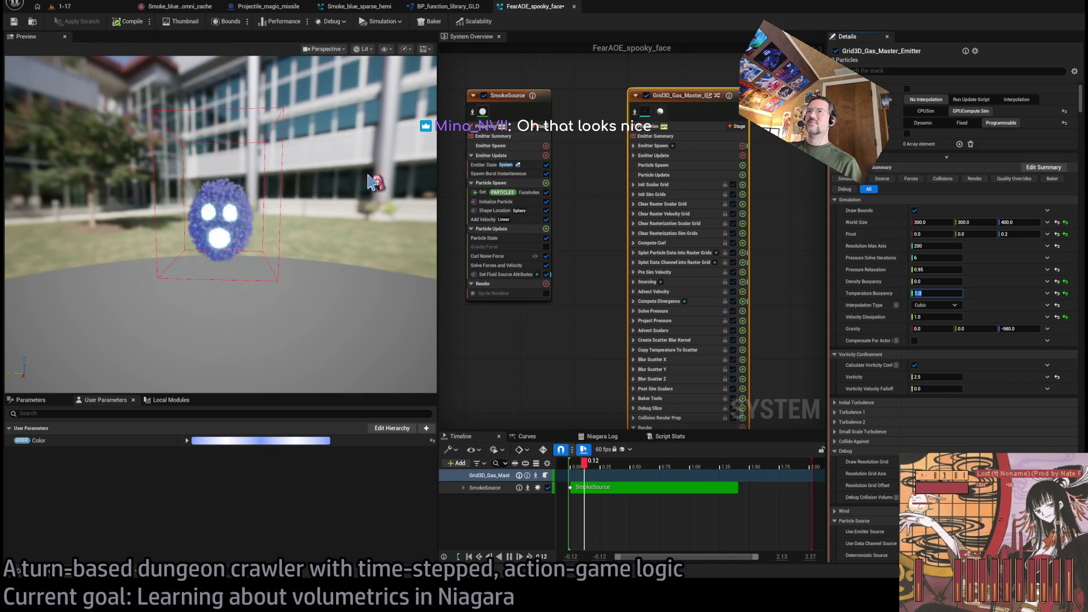
{"action": "mouse_move", "coordinate": [349, 194]}
{"action": "left_mouse_down"}
{"action": "mouse_move", "coordinate": [306, 198]}
{"action": "mouse_move", "coordinate": [351, 192]}
{"action": "mouse_move", "coordinate": [344, 170]}
{"action": "left_mouse_up"}
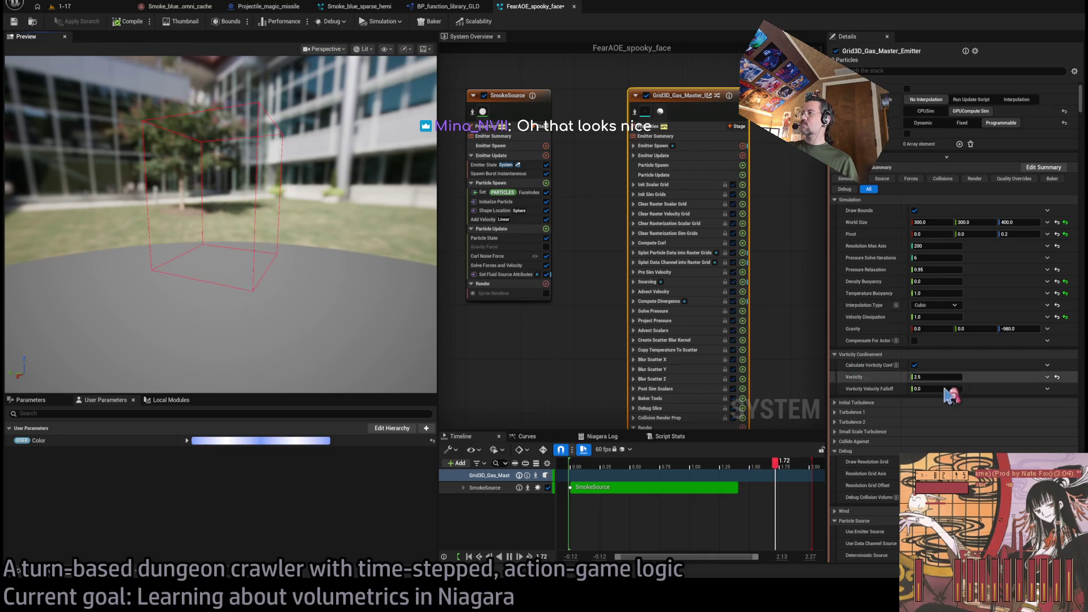
{"action": "scroll", "coordinate": [1003, 370], "scroll_direction": "down", "scroll_amount": 5}
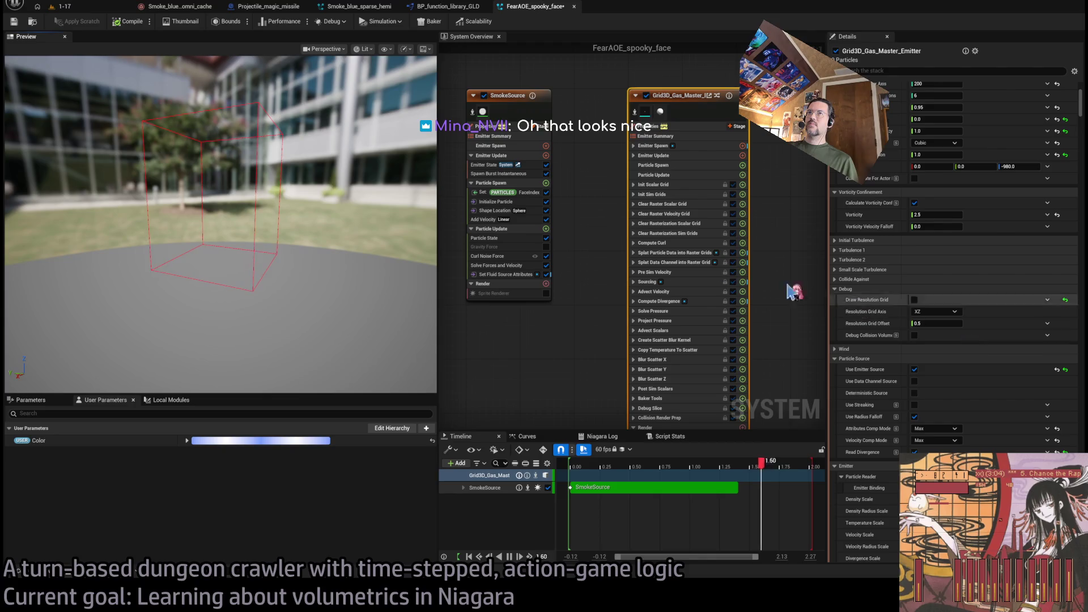
{"action": "mouse_move", "coordinate": [215, 153]}
{"action": "left_mouse_down"}
{"action": "mouse_move", "coordinate": [258, 129]}
{"action": "mouse_move", "coordinate": [233, 144]}
{"action": "mouse_move", "coordinate": [235, 187]}
{"action": "left_mouse_up"}
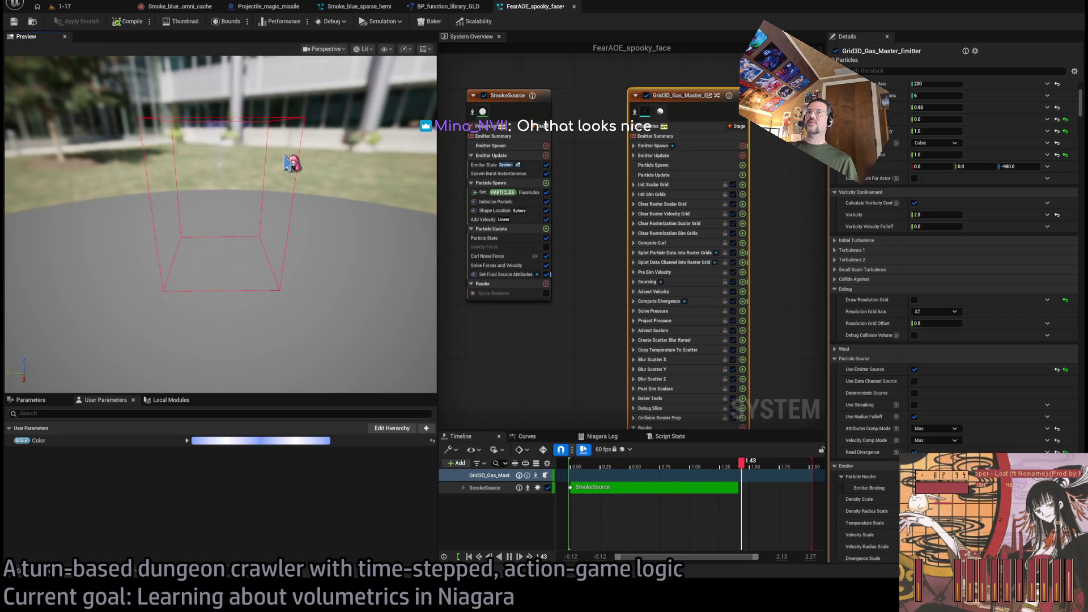
{"action": "mouse_move", "coordinate": [293, 159]}
{"action": "left_mouse_down"}
{"action": "mouse_move", "coordinate": [292, 181]}
{"action": "mouse_move", "coordinate": [280, 184]}
{"action": "left_mouse_up"}
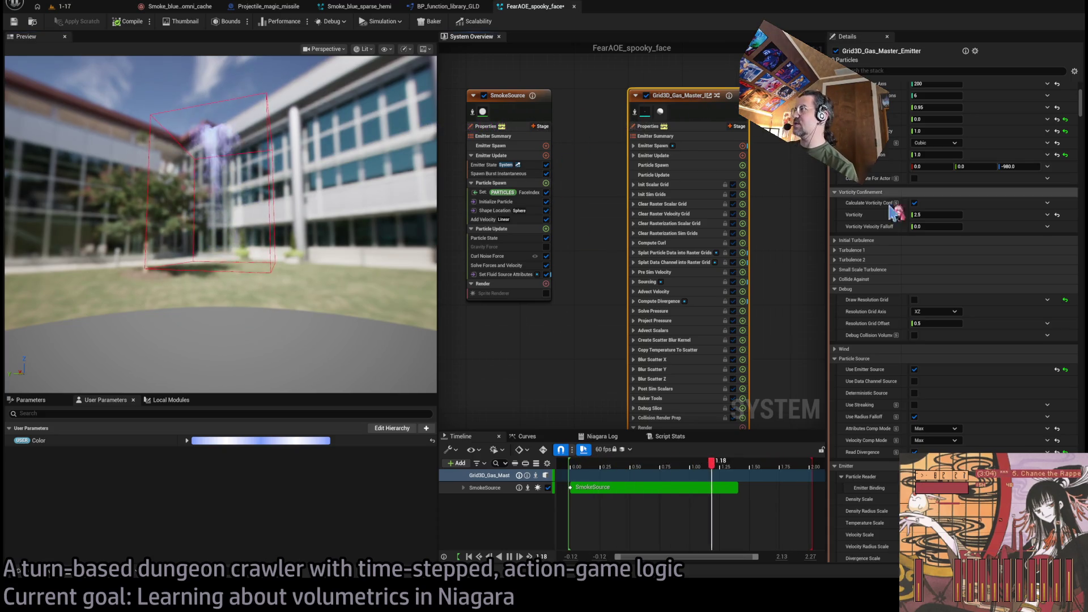
{"action": "scroll", "coordinate": [1024, 321], "scroll_direction": "up", "scroll_amount": 3}
{"action": "scroll", "coordinate": [1024, 322], "scroll_direction": "up", "scroll_amount": 5}
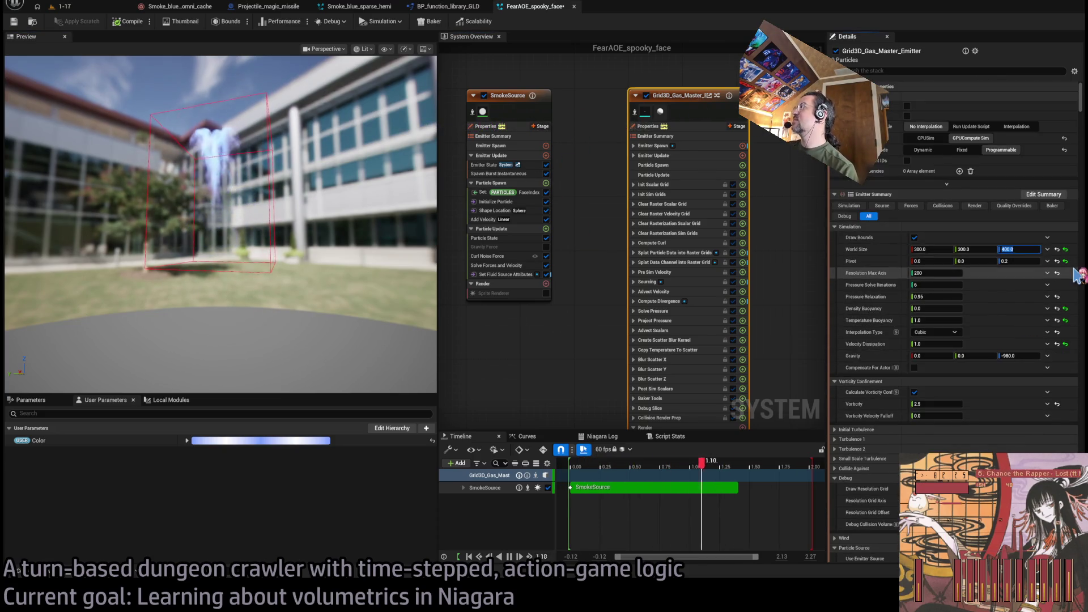
Commit World Size Z 500 and Pivot Z 0.25, then orbit the preview to view the rising smoke
{"action": "type", "text": "0"}
{"action": "key", "text": "Return"}
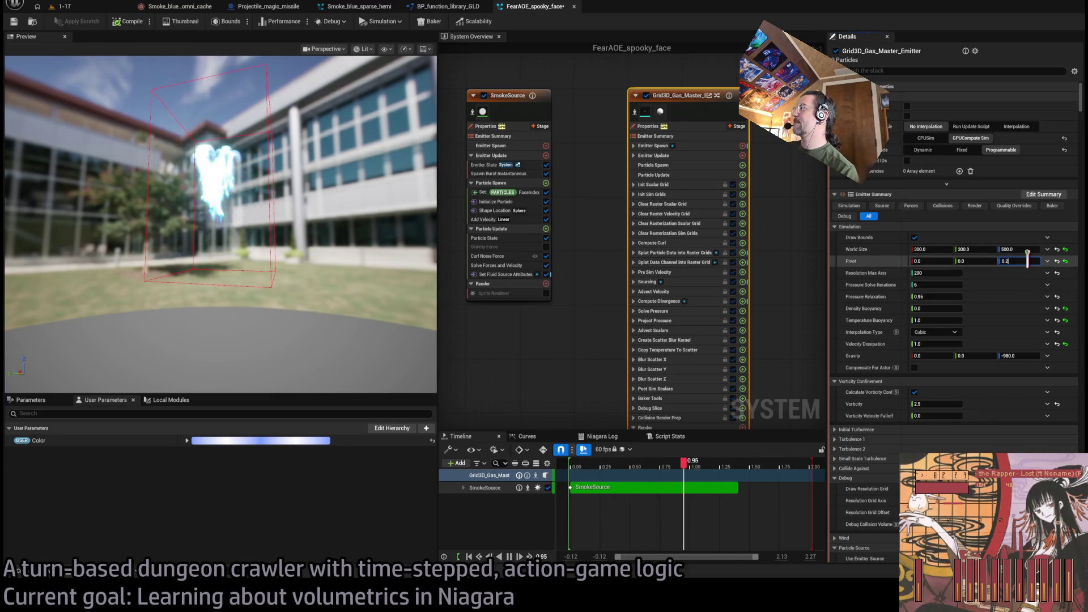
{"action": "type", "text": "5"}
{"action": "key", "text": "Return"}
{"action": "mouse_move", "coordinate": [334, 182]}
{"action": "left_mouse_down"}
{"action": "mouse_move", "coordinate": [357, 151]}
{"action": "mouse_move", "coordinate": [340, 148]}
{"action": "mouse_move", "coordinate": [347, 160]}
{"action": "mouse_move", "coordinate": [333, 134]}
{"action": "left_mouse_up"}
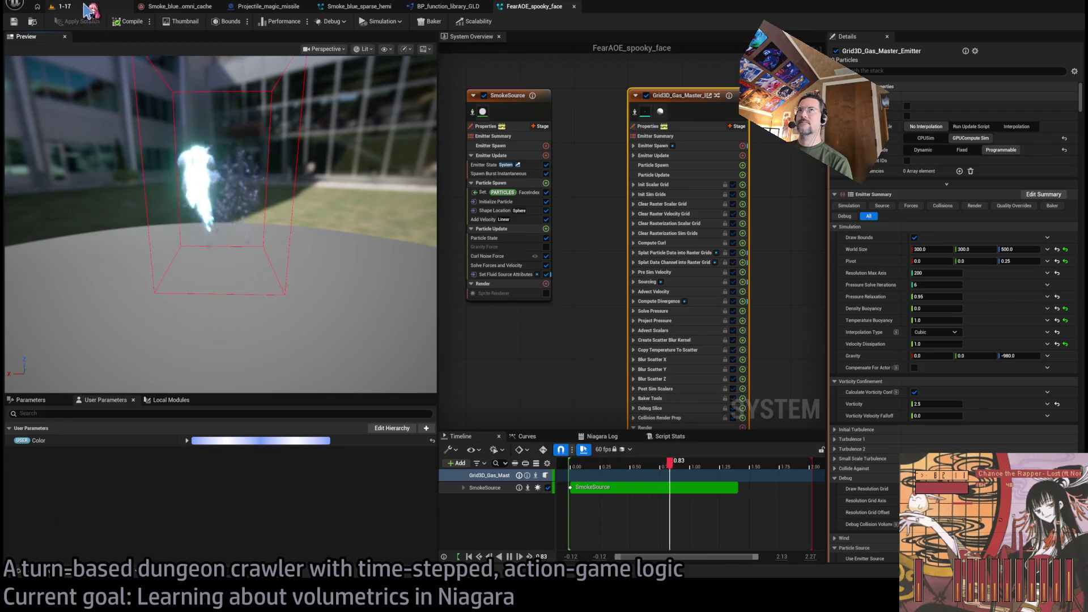
{"action": "left_click", "coordinate": [86, 10]}
Show the Niagara_sim_cache assets over the 1-17 level and select Smoke_blue_sparse_hemi_cache
{"action": "left_click", "coordinate": [49, 574]}
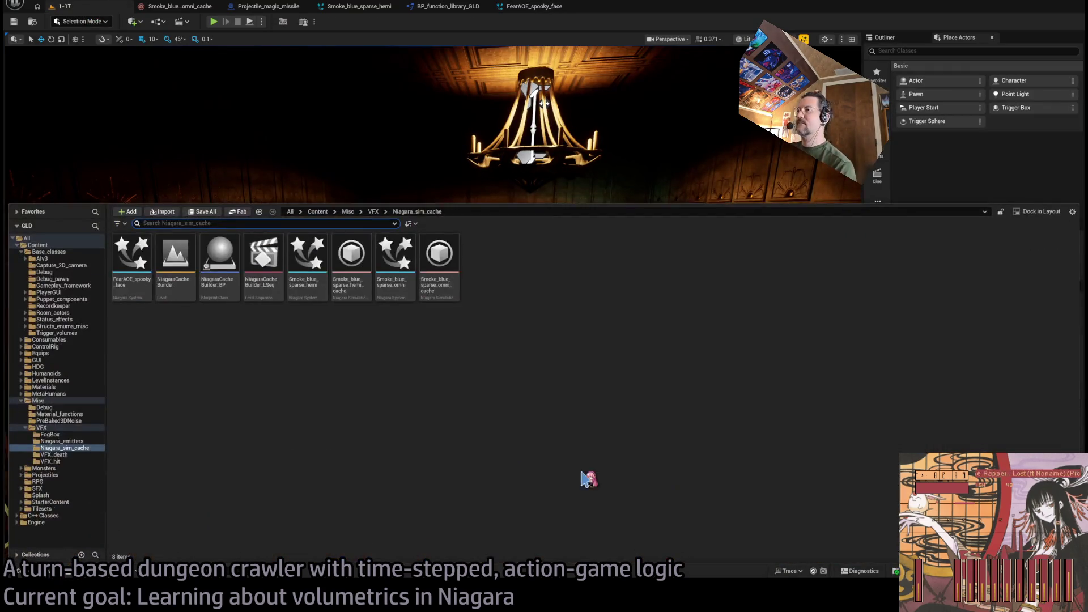
{"action": "left_click", "coordinate": [464, 391]}
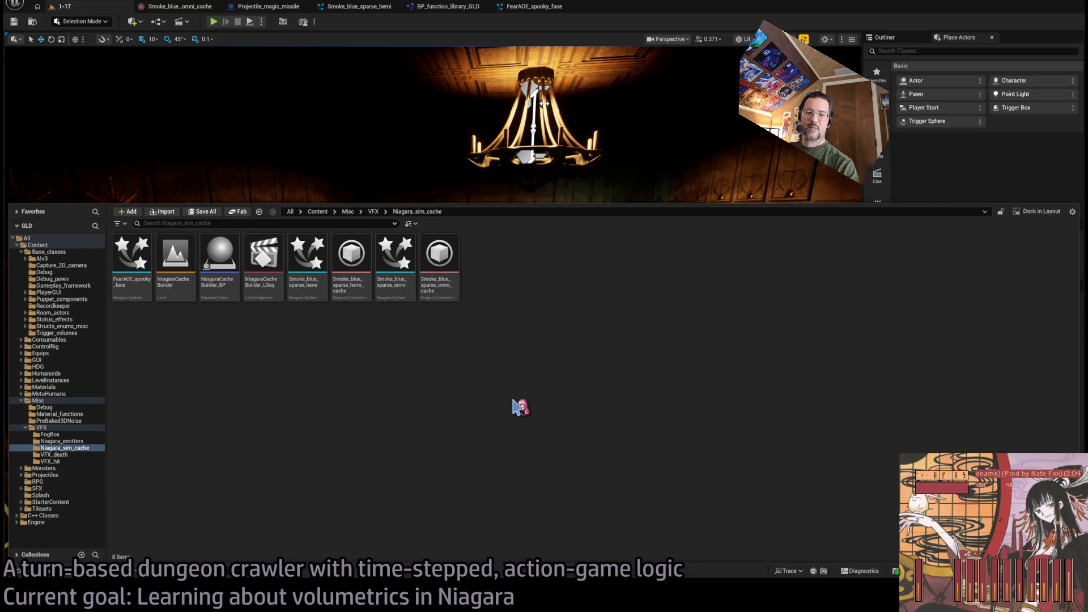
{"action": "left_click", "coordinate": [205, 413]}
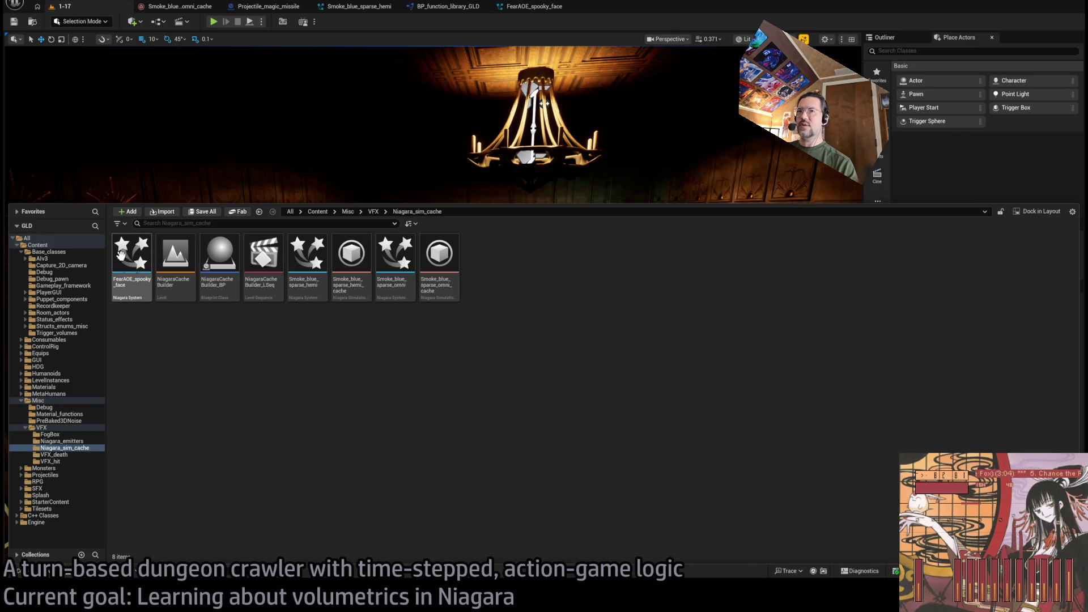
{"action": "left_click", "coordinate": [357, 262]}
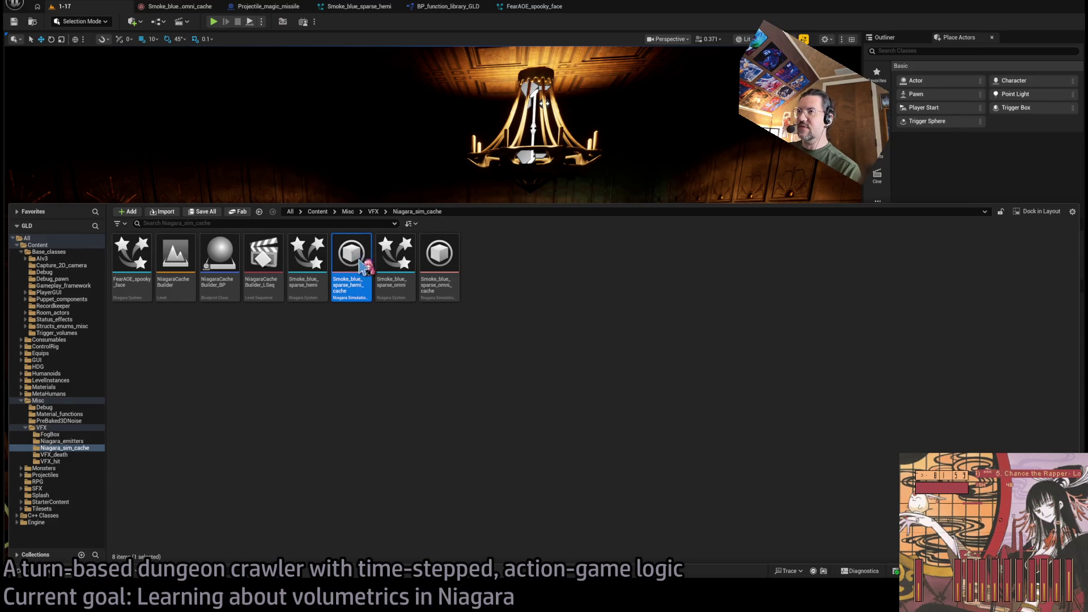